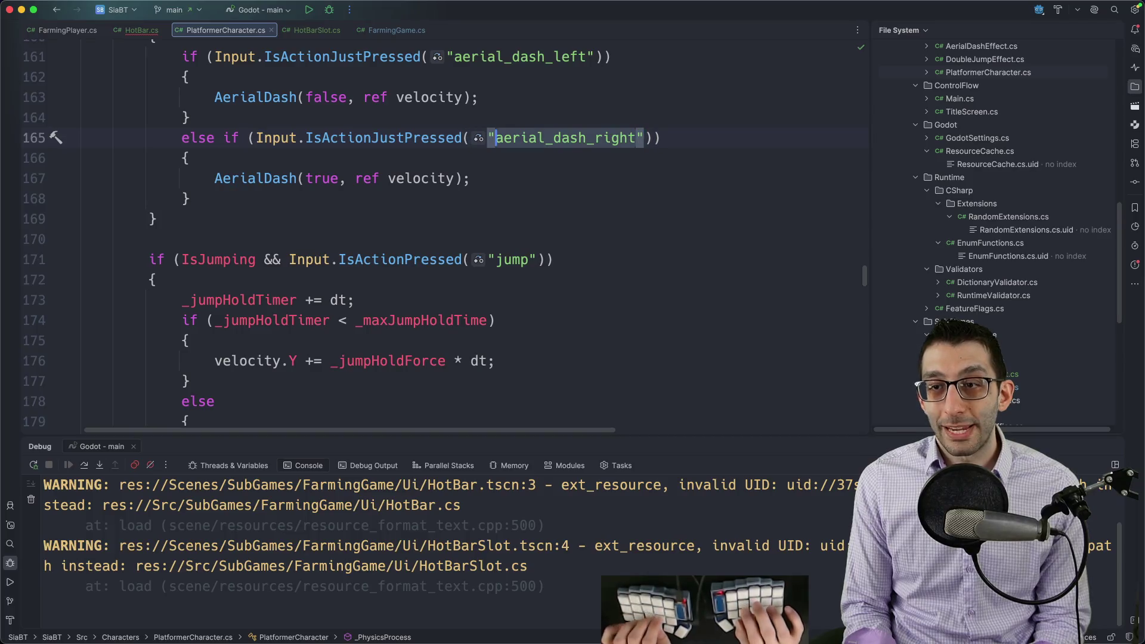
# Make aerial_dash_right select the next hotbar slot in HotBar.cs _Input
pyautogui.hotkey('ctrl', 'Tab')
pyautogui.scroll(-1, 330, 280)
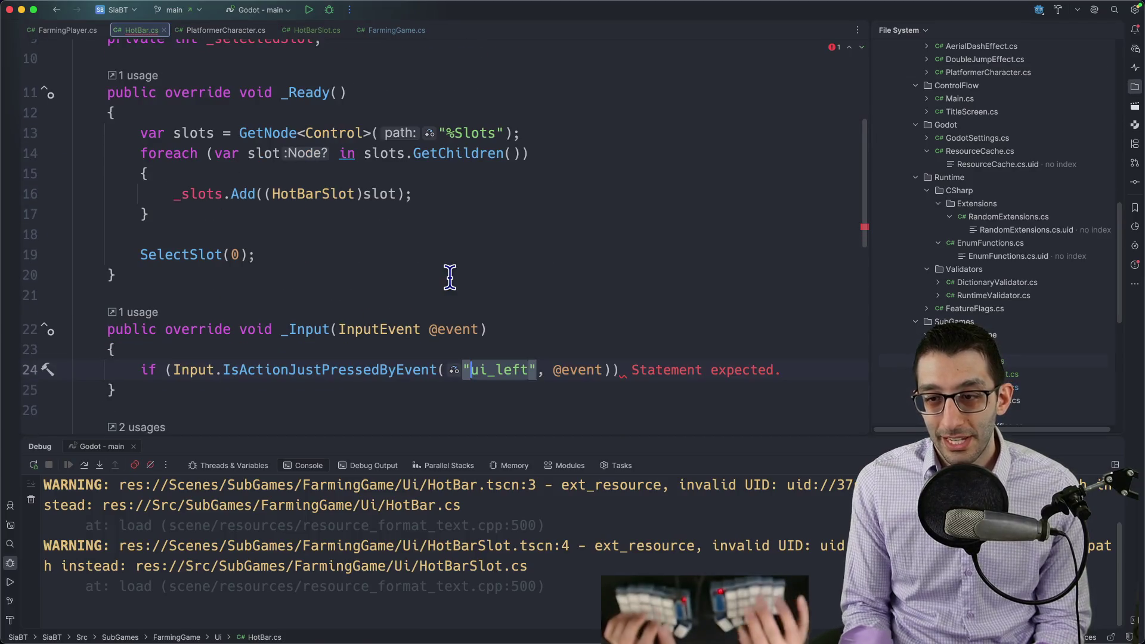
pyautogui.write('aerial_dash_right')
pyautogui.write('{')
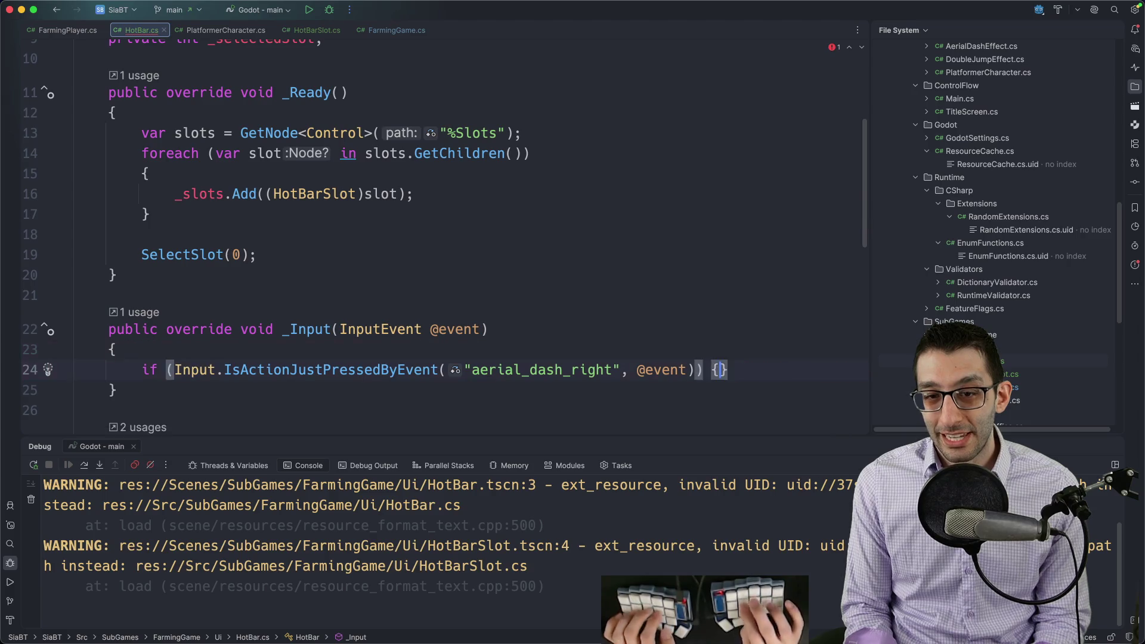
pyautogui.press('Return')
pyautogui.press('Tab')
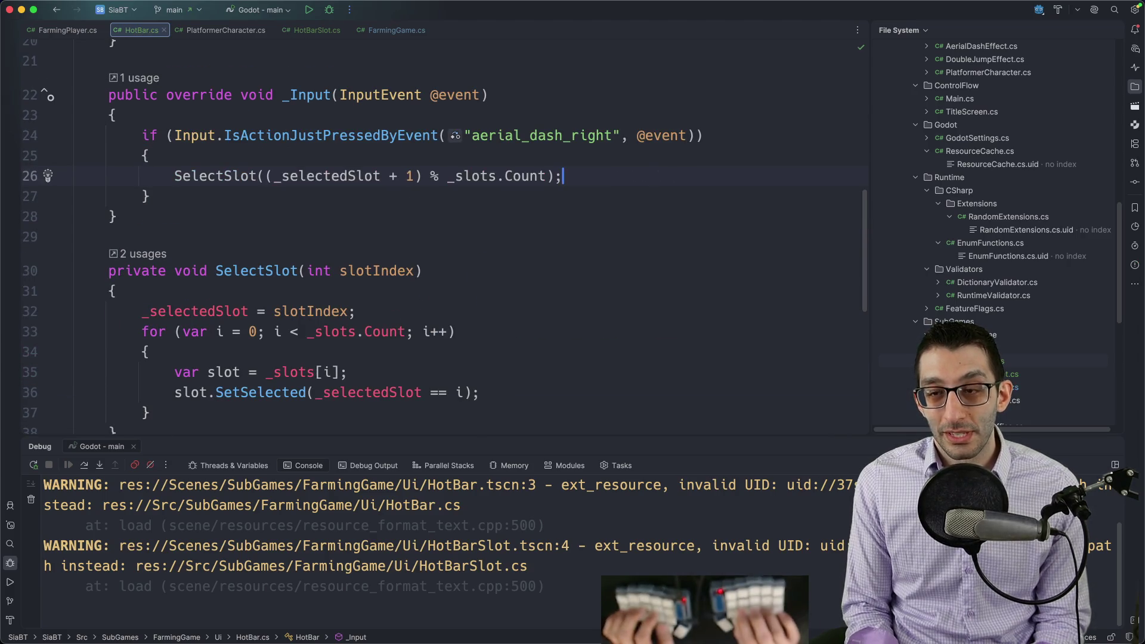
# Add an aerial_dash_left else-if that wraps to the previous slot, then start debugging
pyautogui.write(' else if')
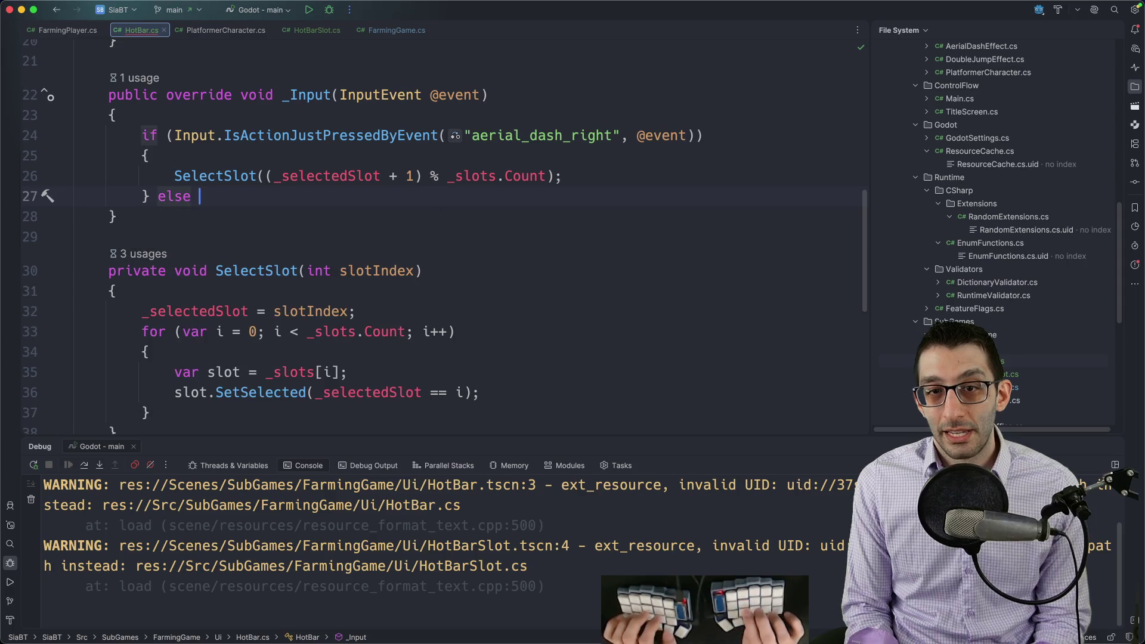
pyautogui.press('Tab')
pyautogui.write('{')
pyautogui.press('Return')
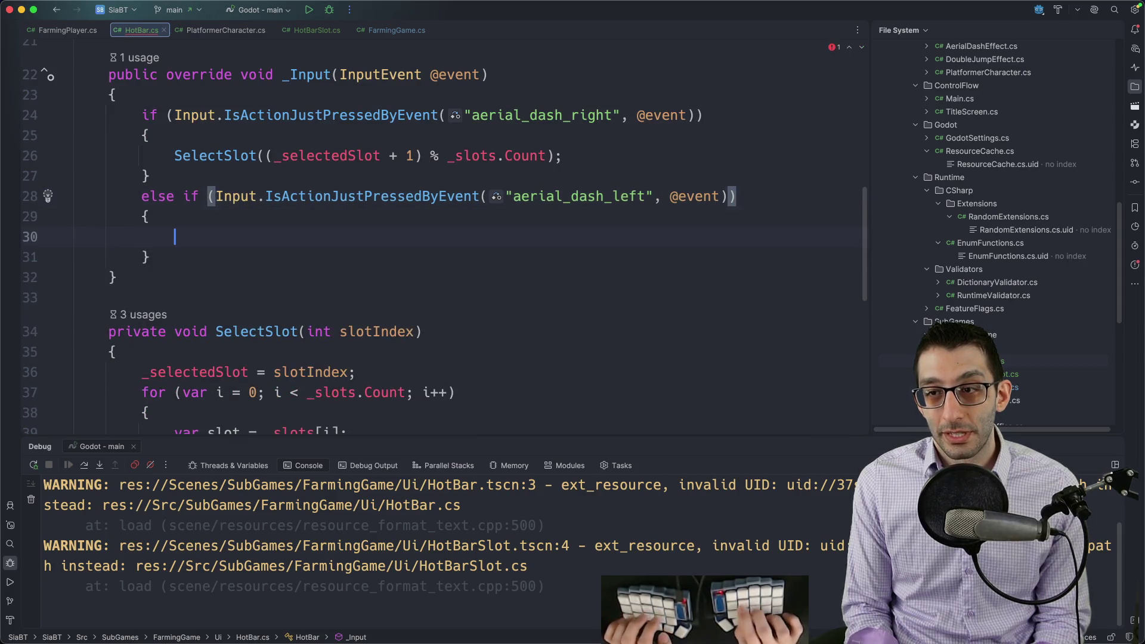
pyautogui.press('Tab')
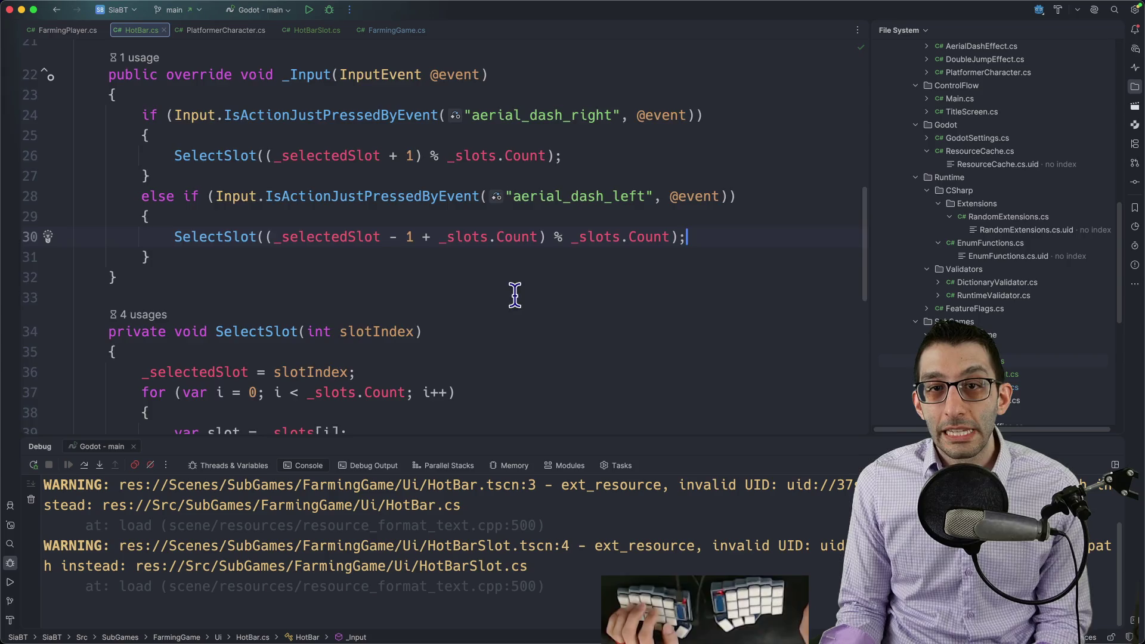
pyautogui.scroll(7, 507, 298)
pyautogui.scroll(-6, 498, 292)
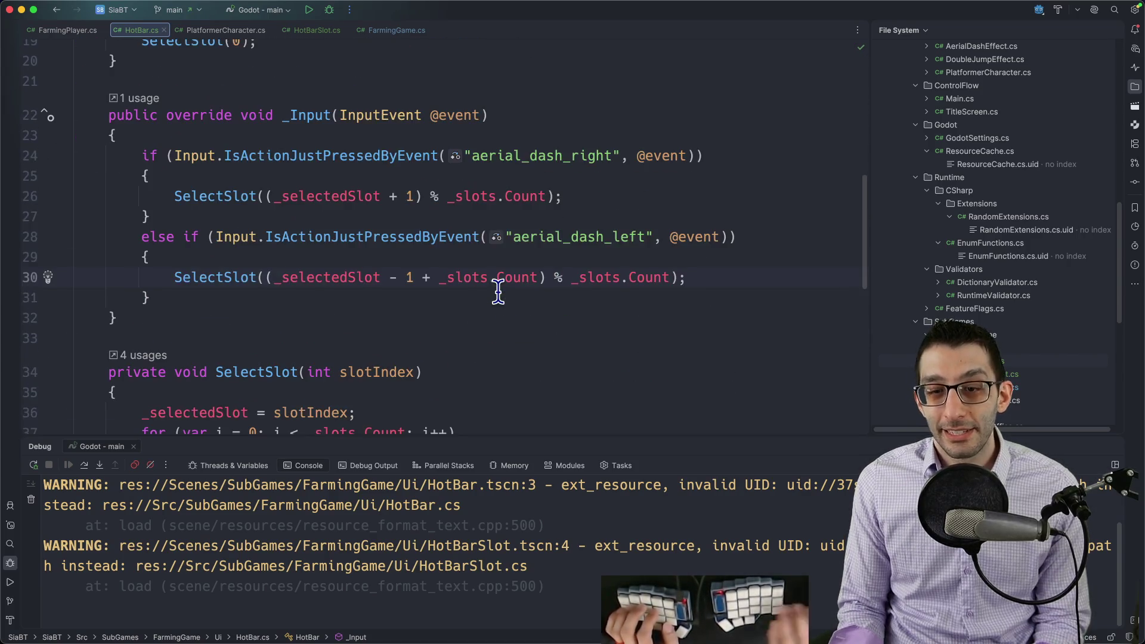
pyautogui.hotkey('ctrl', 'd')
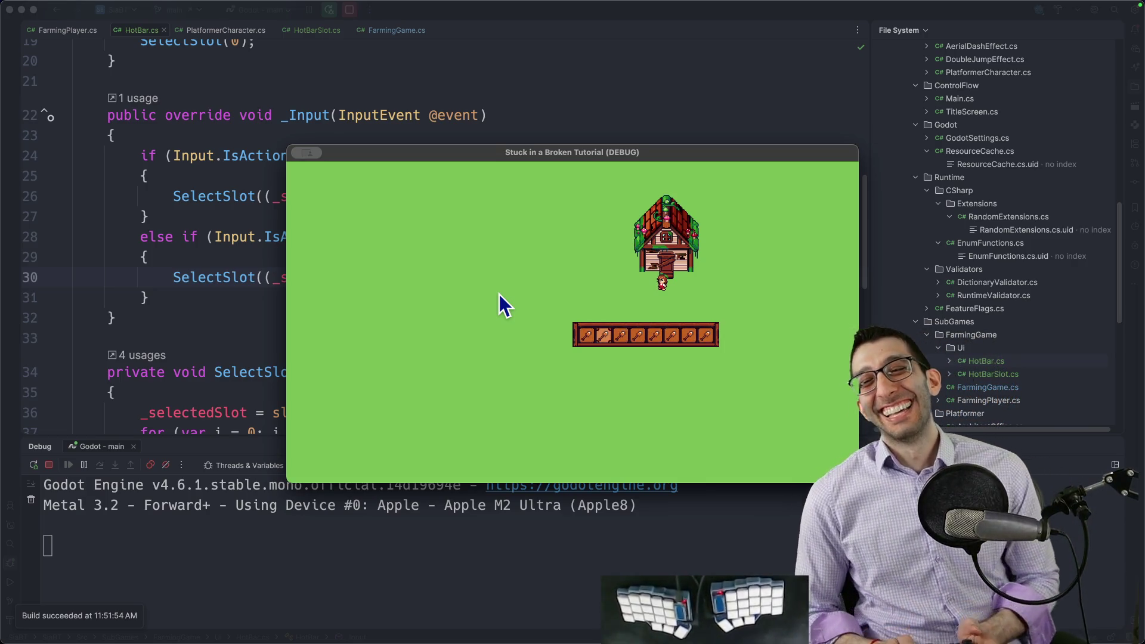
# Quit the running game from its Esc pause menu and return to the Godot editor
pyautogui.press('Escape')
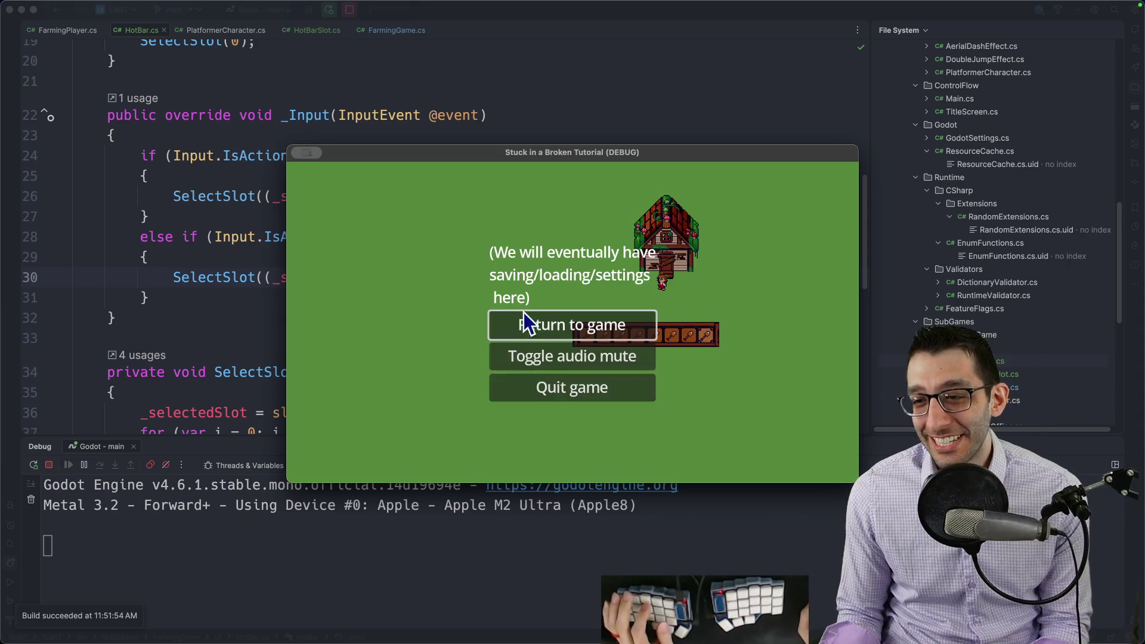
pyautogui.click(597, 388)
pyautogui.click(677, 619)
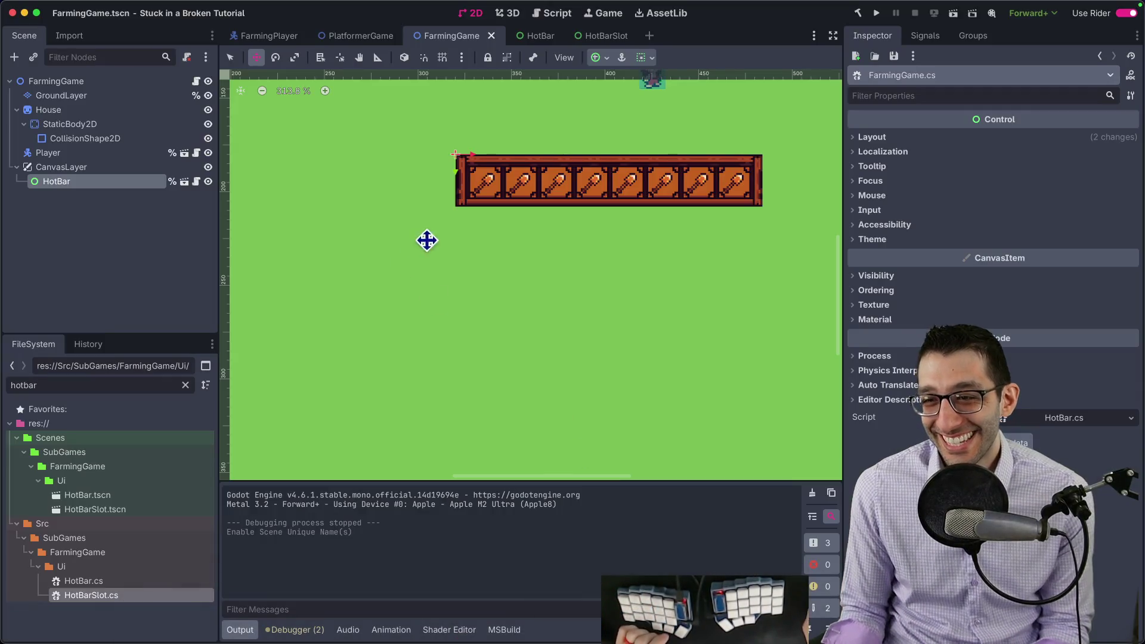
# Give the HotBar under CanvasLayer the Center Bottom anchor preset, then open the HotBarSlot scene
pyautogui.scroll(-2, 550, 248)
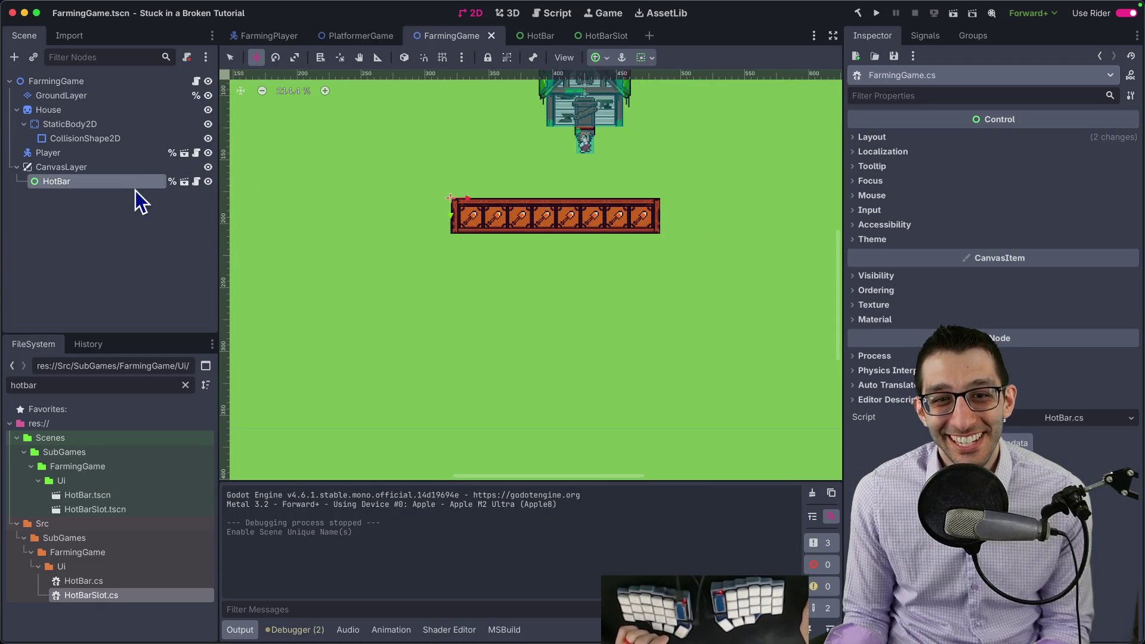
pyautogui.click(89, 169)
pyautogui.click(92, 179)
pyautogui.scroll(-5, 516, 222)
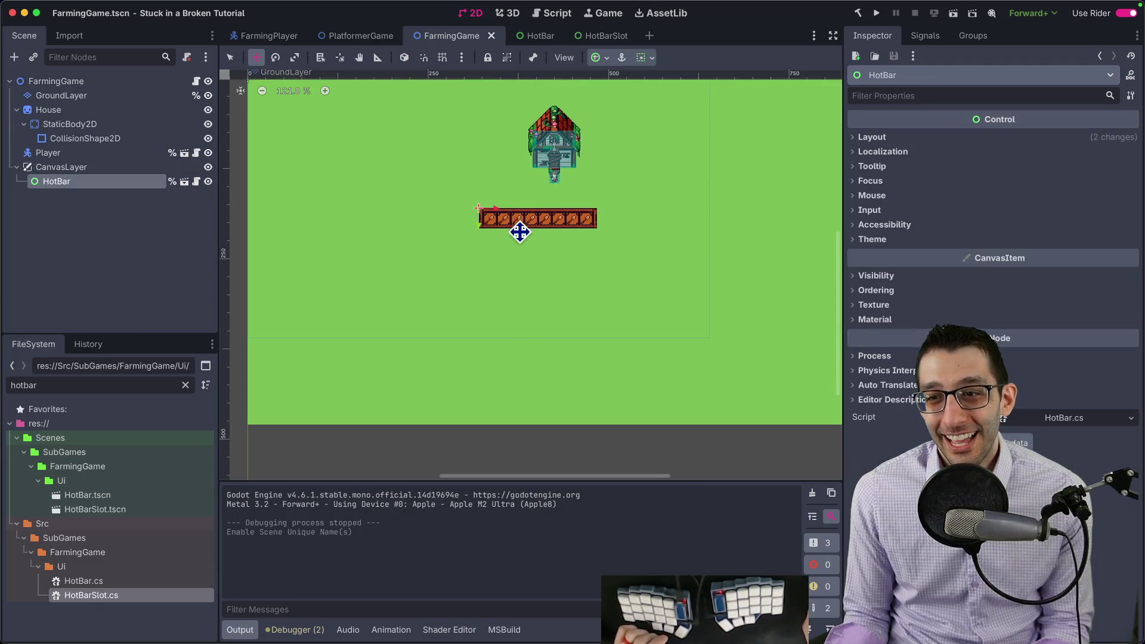
pyautogui.click(603, 59)
pyautogui.click(630, 168)
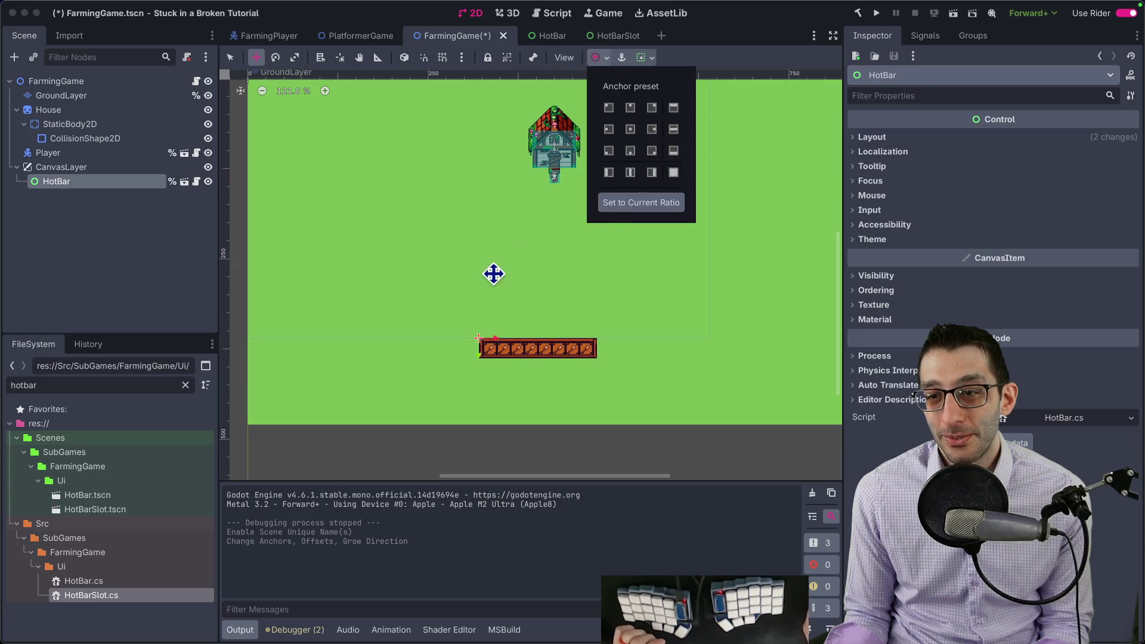
pyautogui.click(613, 37)
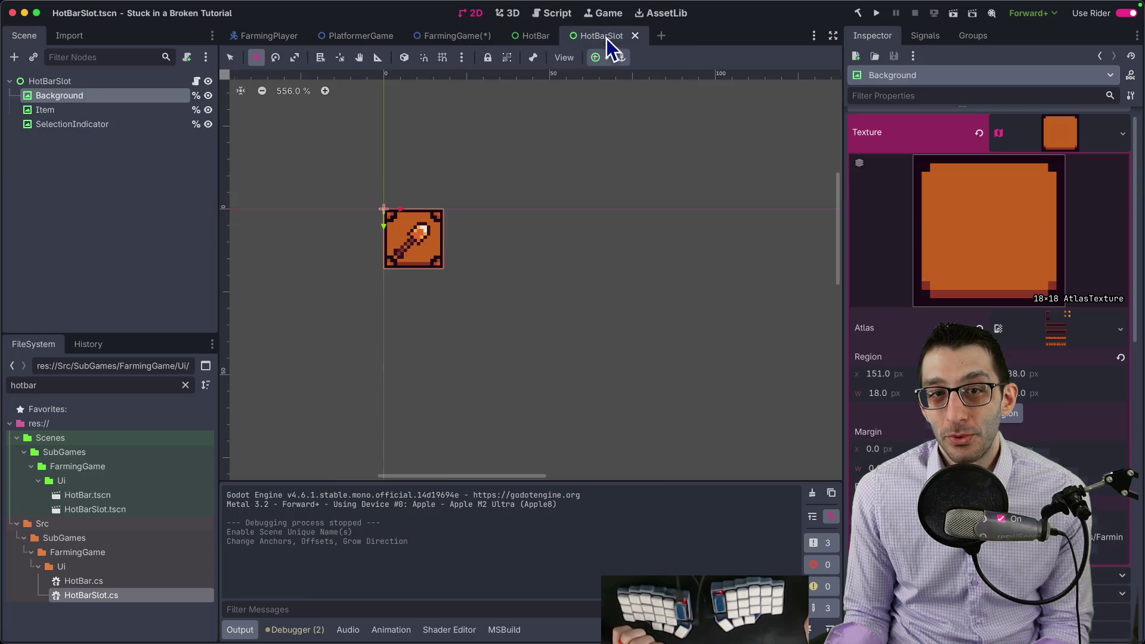
# Look through the HotBarSlot, HotBar and FarmingGame scenes, finishing on the eight-slot HotBar scene
pyautogui.click(59, 80)
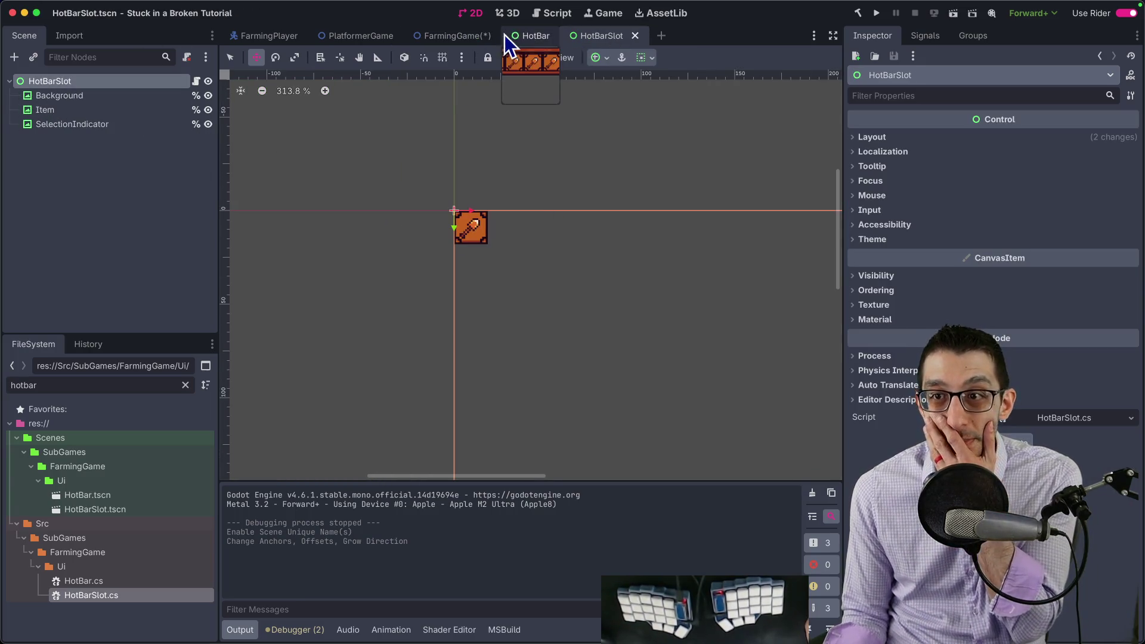
pyautogui.click(512, 36)
pyautogui.click(64, 84)
pyautogui.scroll(-2, 555, 169)
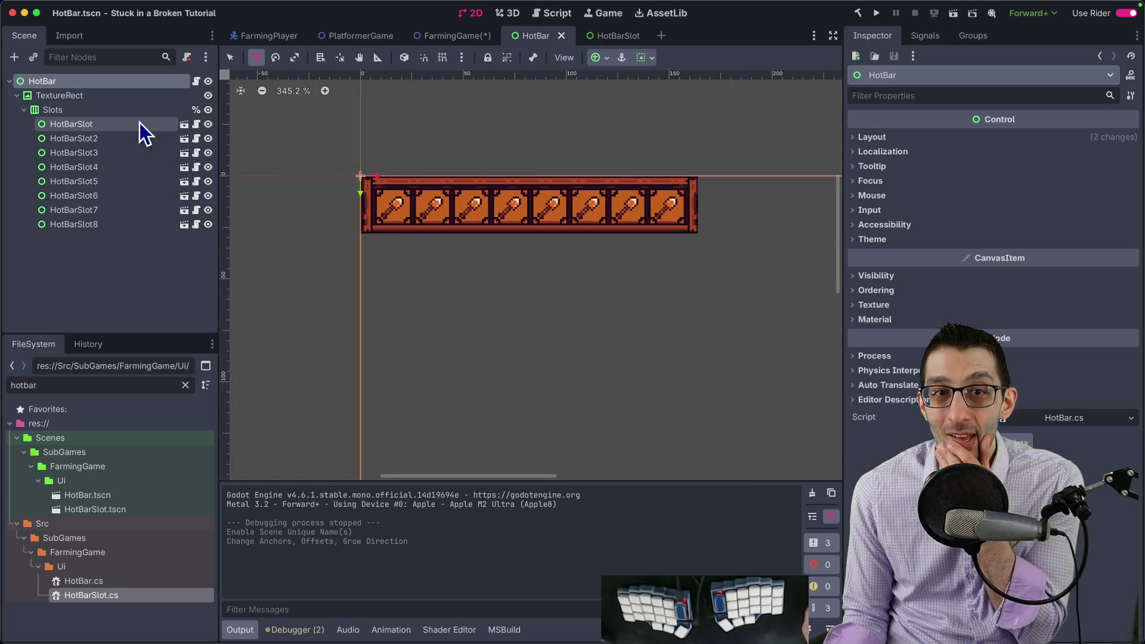
pyautogui.click(69, 86)
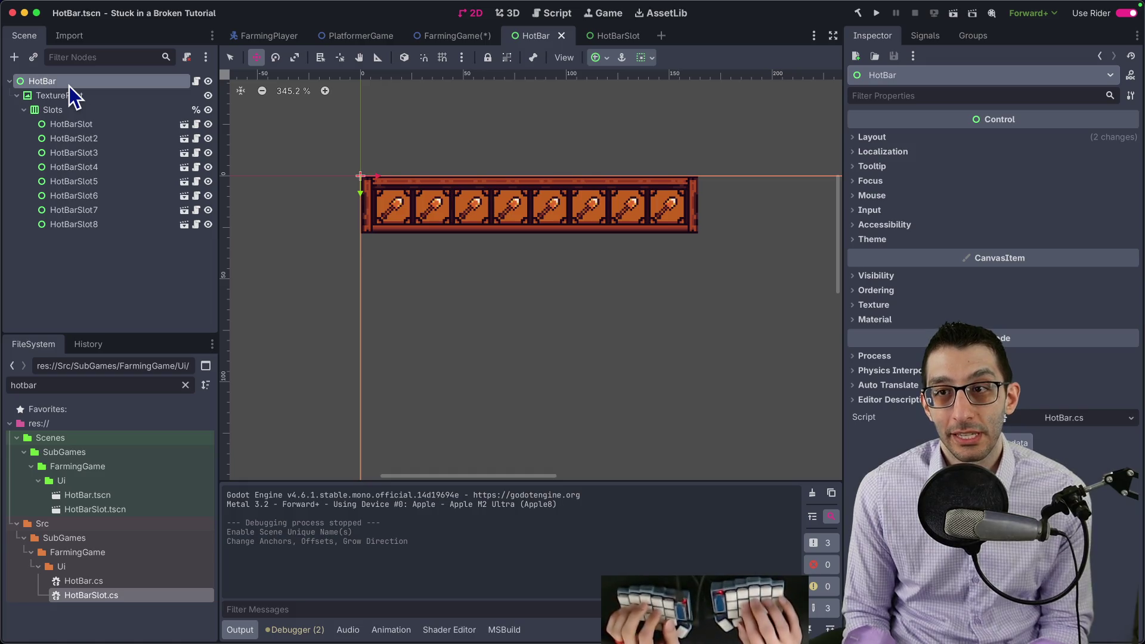
pyautogui.click(615, 36)
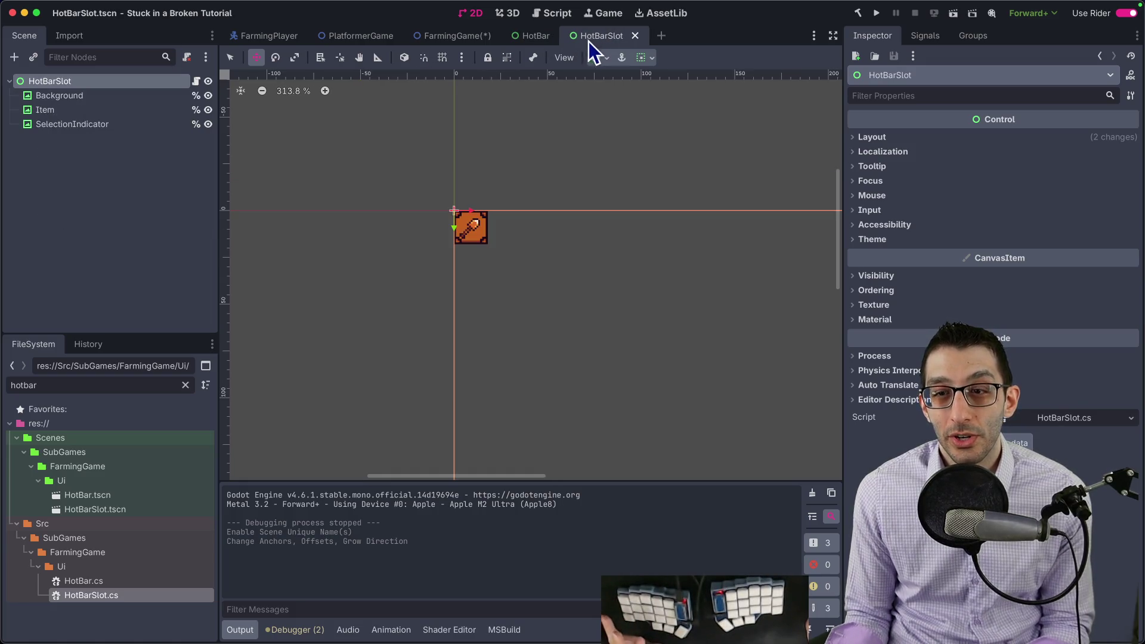
pyautogui.click(457, 36)
pyautogui.click(547, 36)
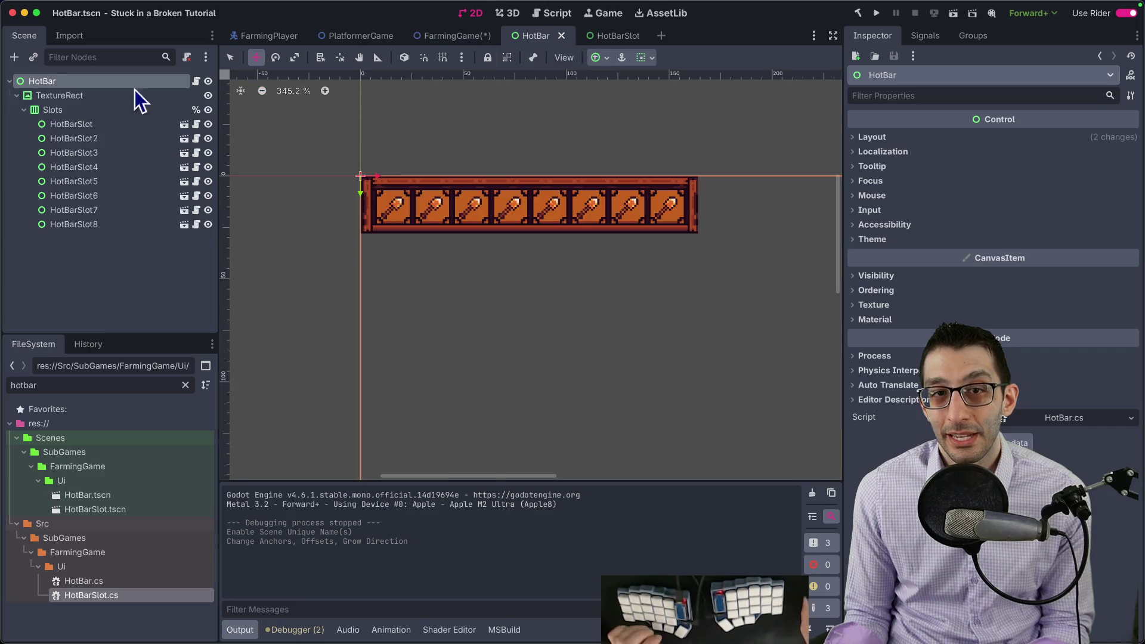
# Add a Control node above TextureRect under HotBar and name it ControlForAnchoring
pyautogui.press('super+a')
pyautogui.write('control')
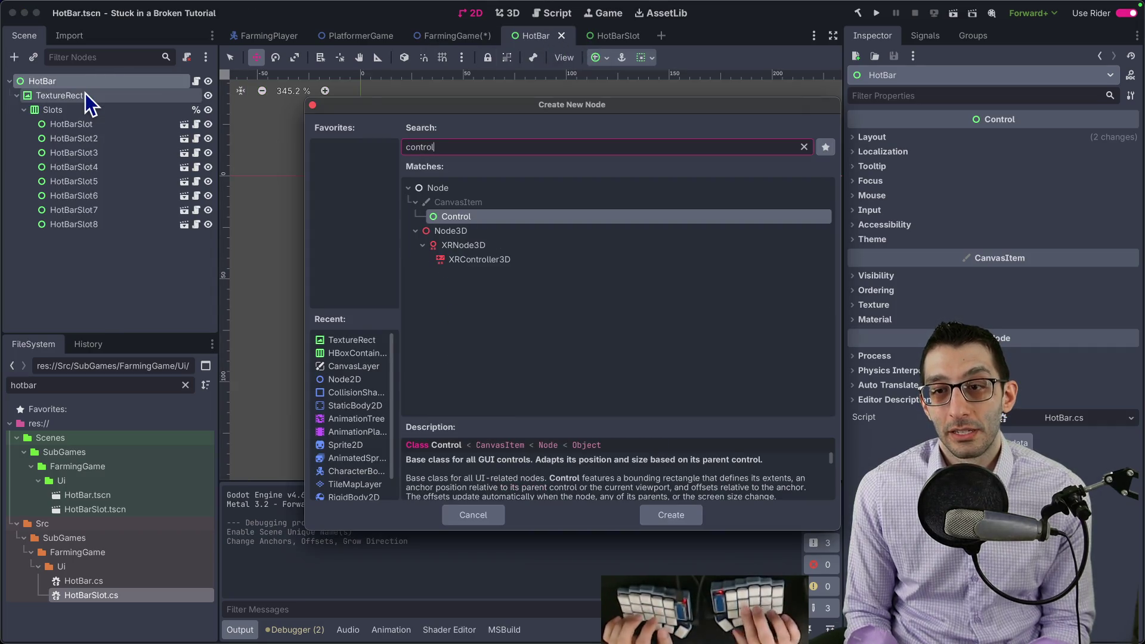
pyautogui.press('Return')
pyautogui.moveTo(59, 237)
pyautogui.mouseDown()
pyautogui.moveTo(39, 95)
pyautogui.moveTo(53, 96)
pyautogui.mouseUp()
pyautogui.write('C')
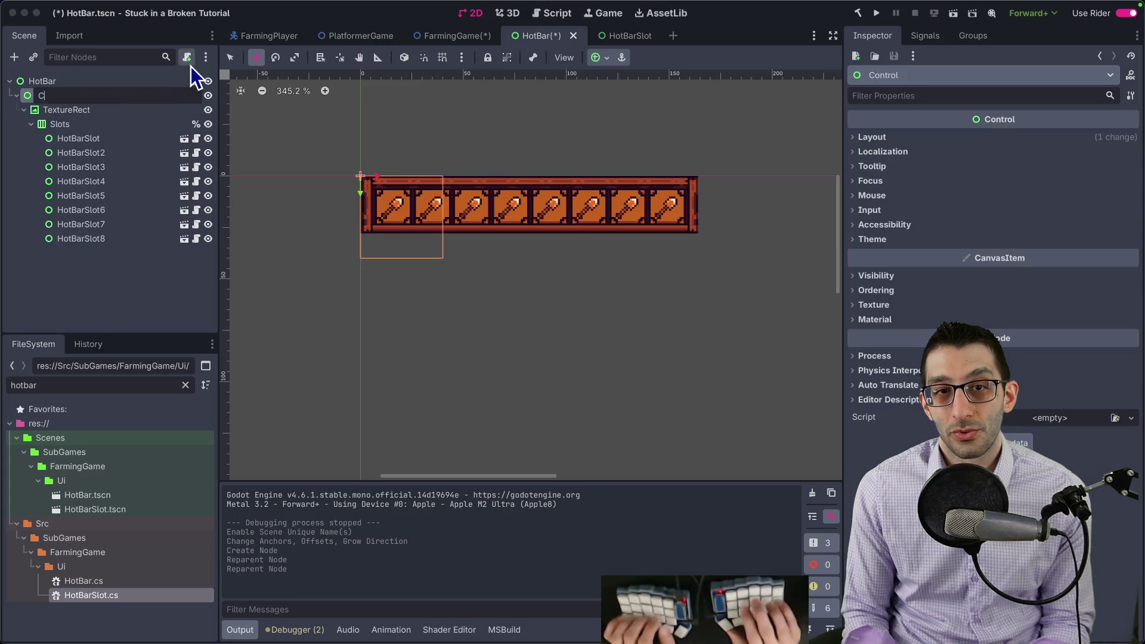
pyautogui.write('ontrolForAnchoring')
pyautogui.press('Return')
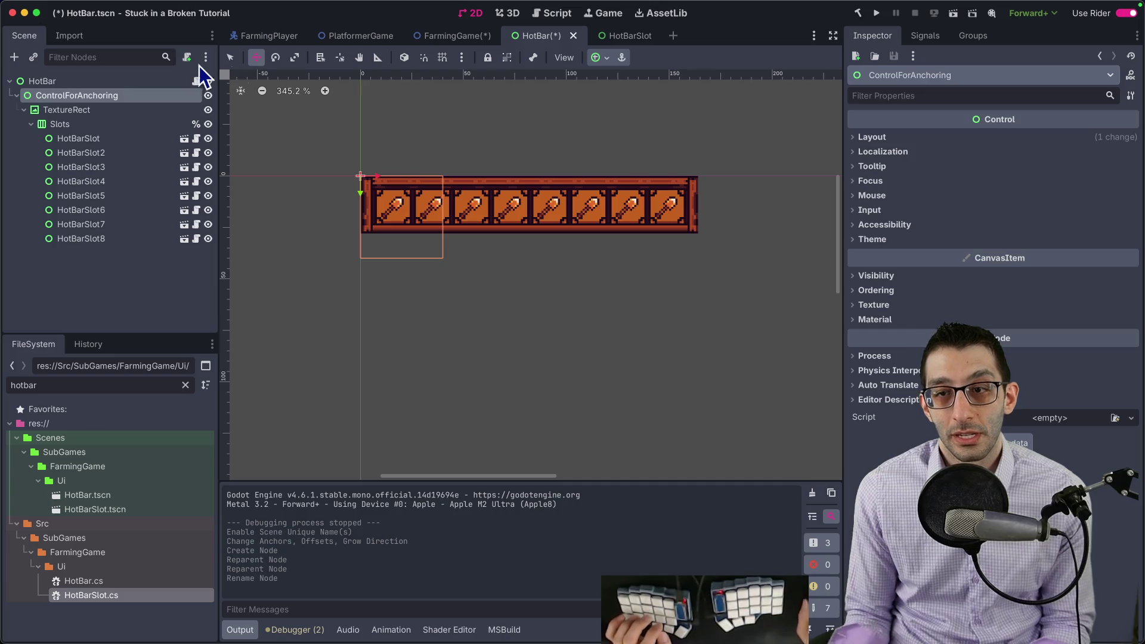
pyautogui.click(133, 82)
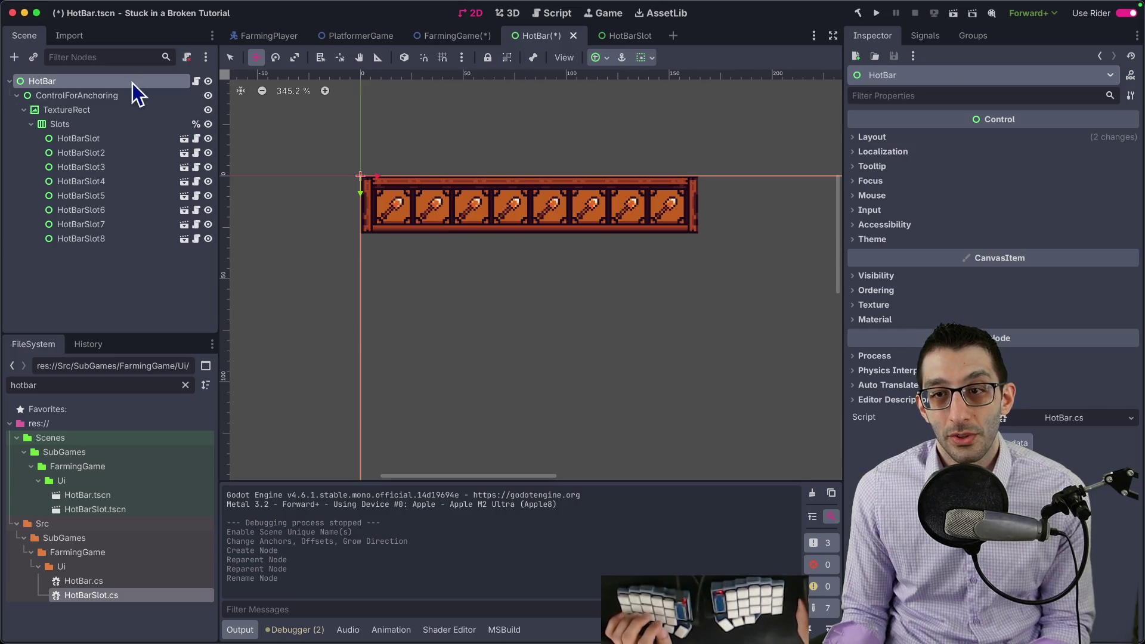
# Try the top-centre, bottom-centre and bottom-right anchor presets on ControlForAnchoring
pyautogui.click(78, 97)
pyautogui.click(604, 61)
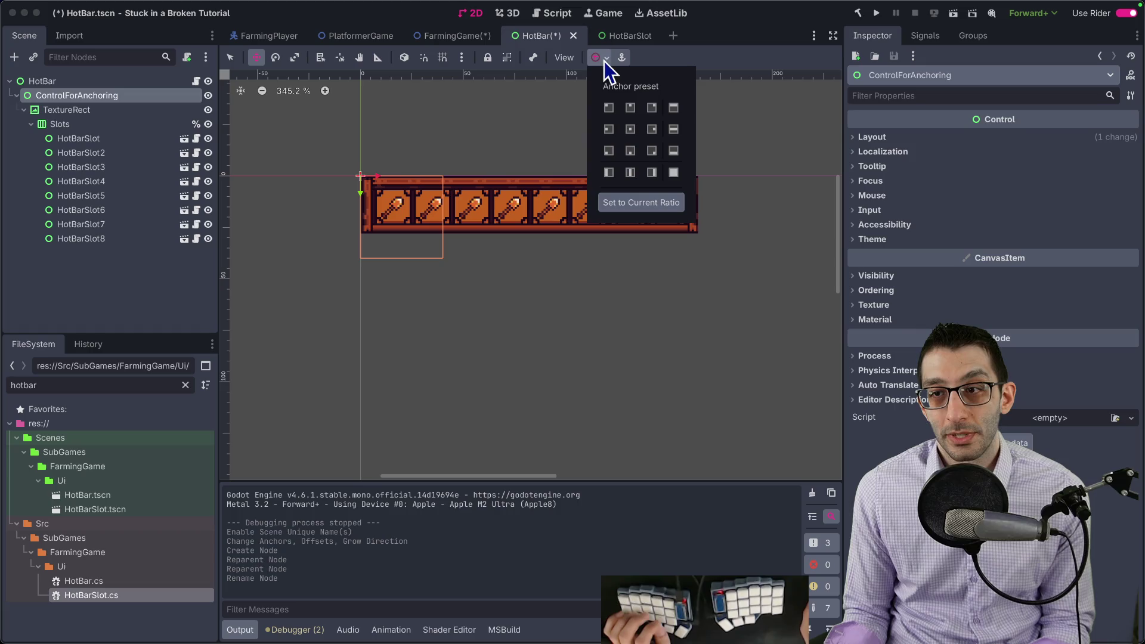
pyautogui.click(631, 108)
pyautogui.scroll(-8, 550, 130)
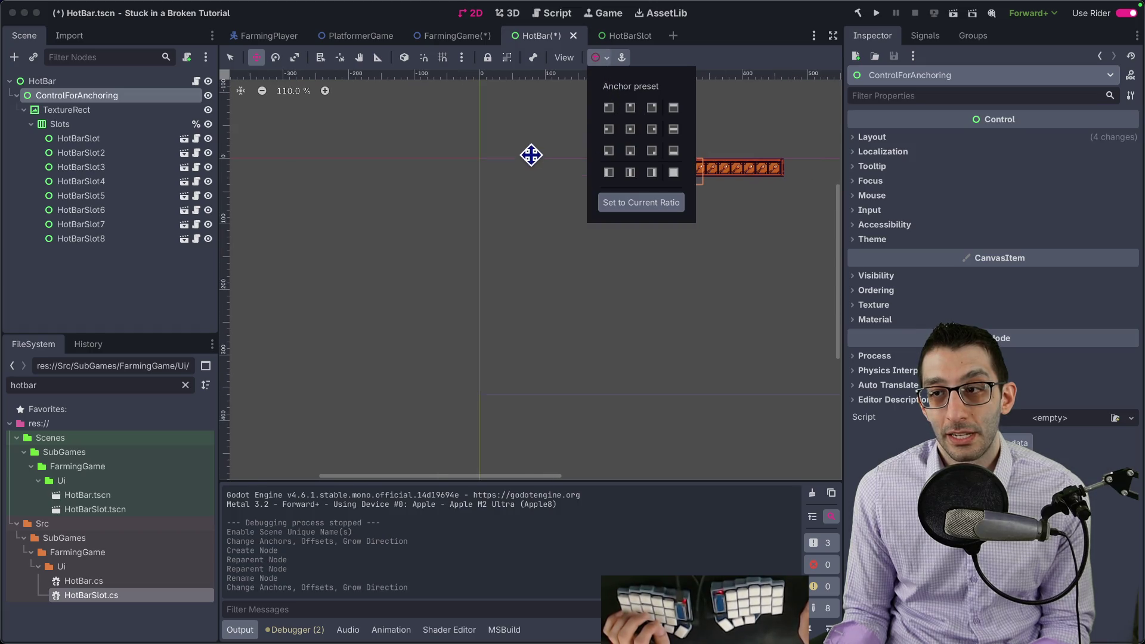
pyautogui.click(426, 151)
pyautogui.scroll(-1, 426, 151)
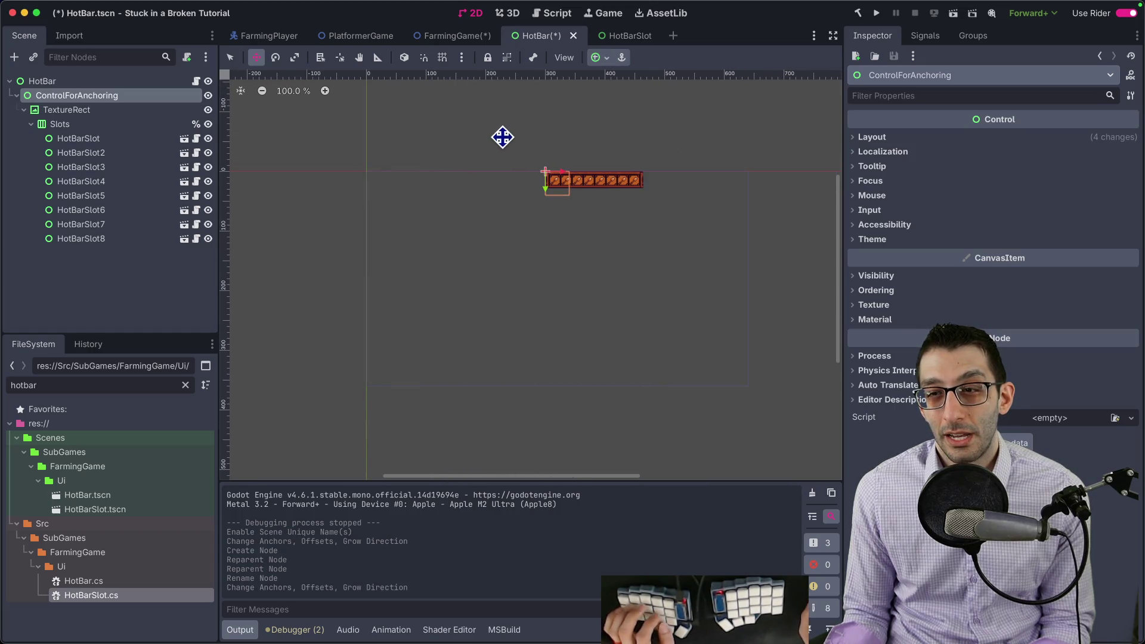
pyautogui.click(601, 58)
pyautogui.click(630, 150)
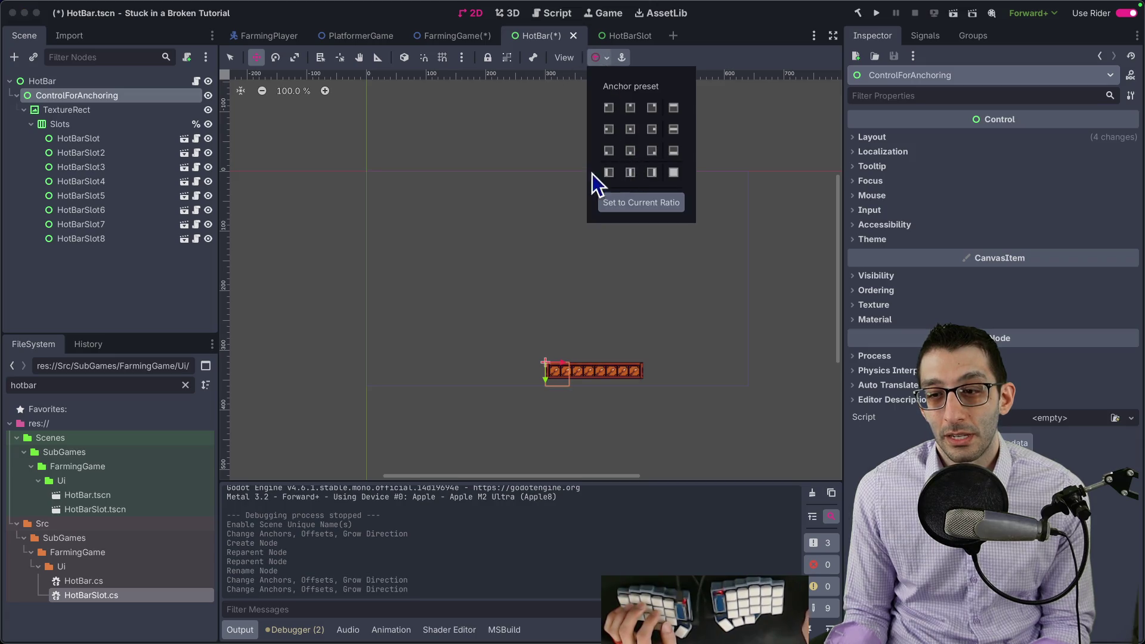
pyautogui.click(652, 150)
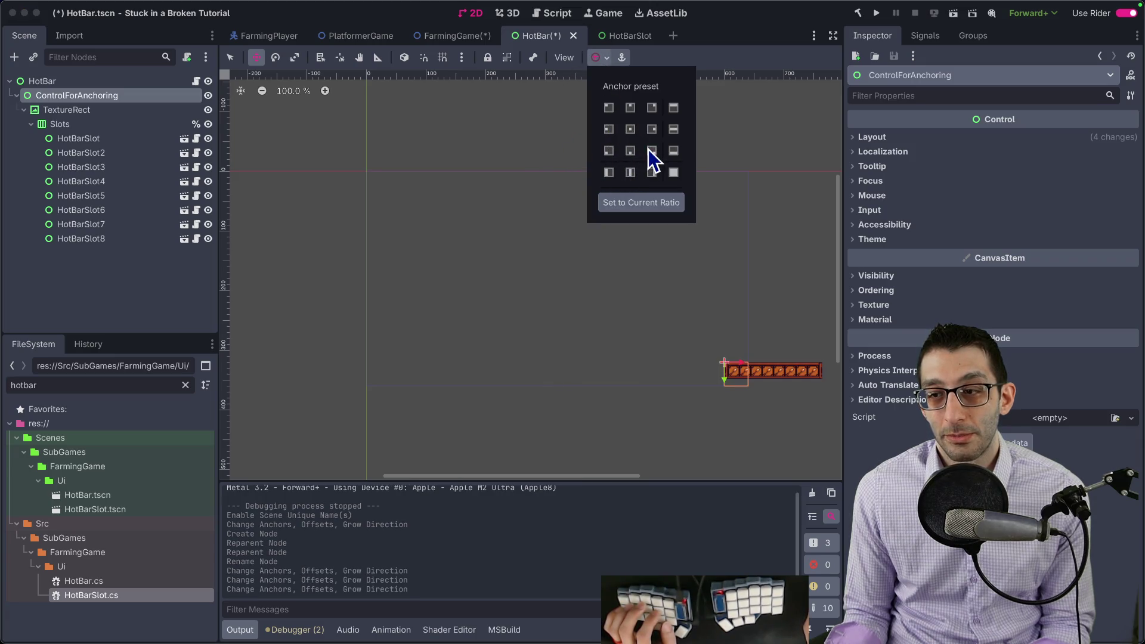
pyautogui.click(50, 85)
pyautogui.click(50, 83)
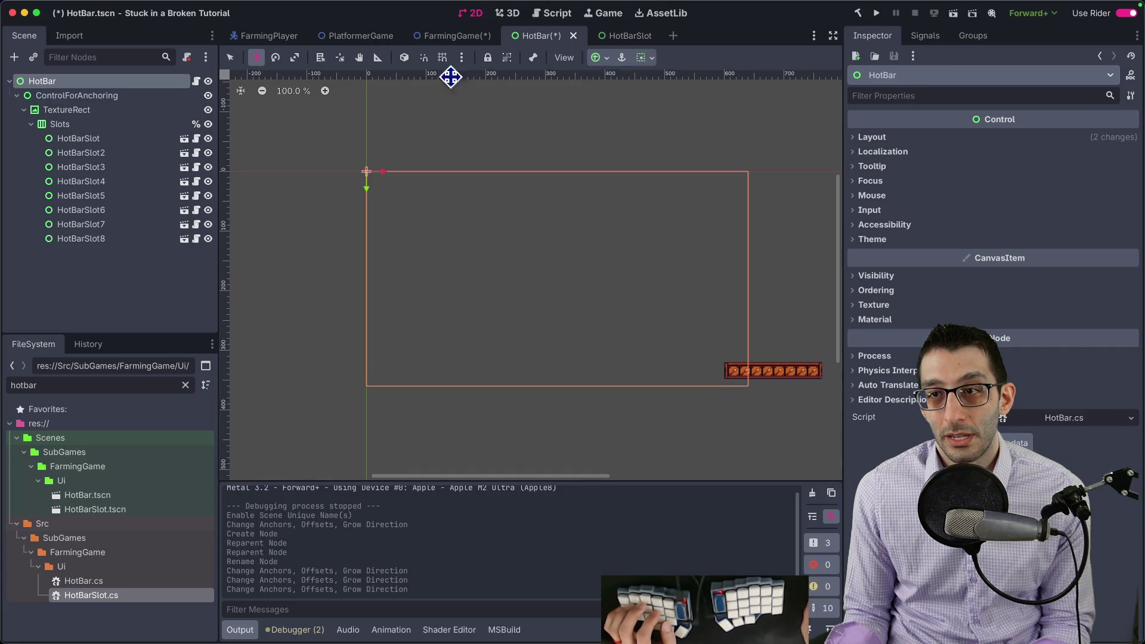
# Reselect ControlForAnchoring and settle on the Center Bottom anchor preset
pyautogui.click(66, 95)
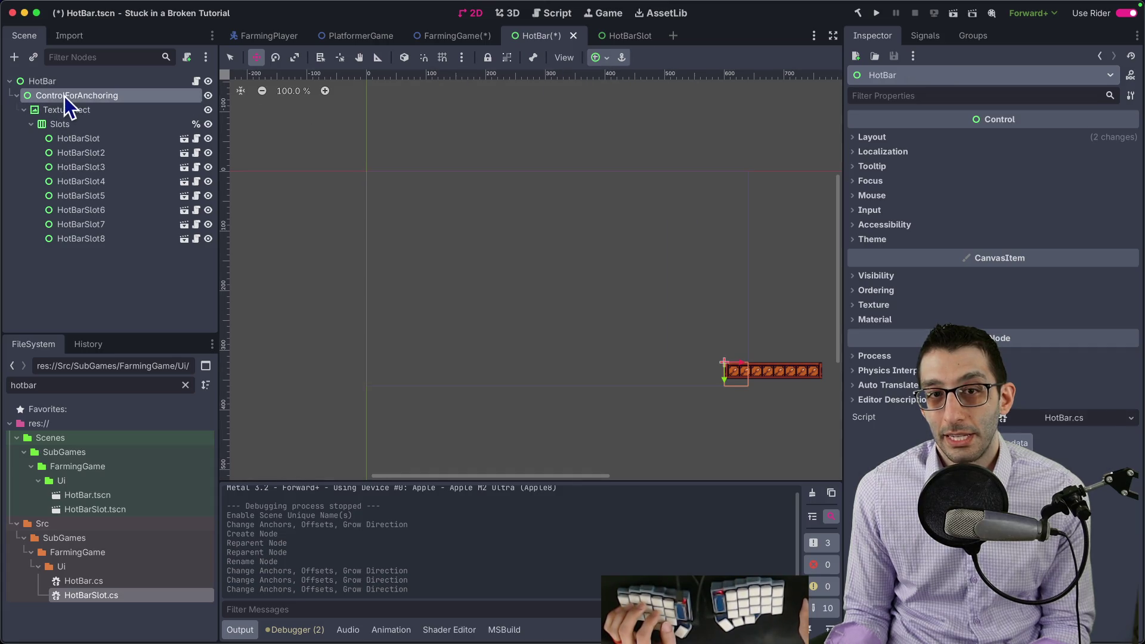
pyautogui.click(73, 111)
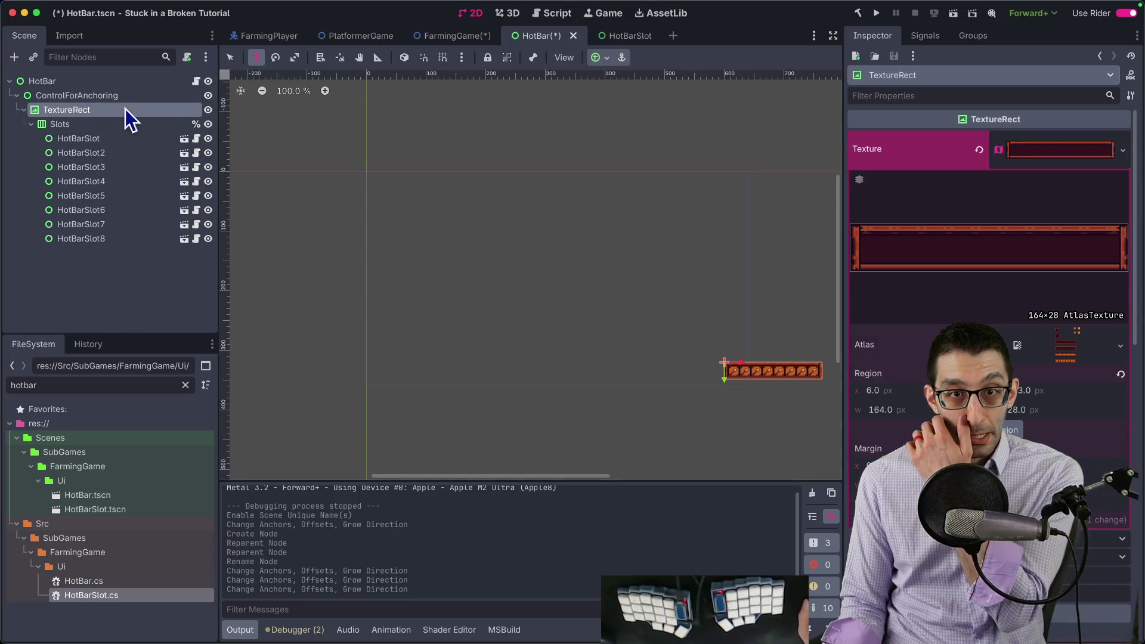
pyautogui.click(89, 96)
pyautogui.click(599, 58)
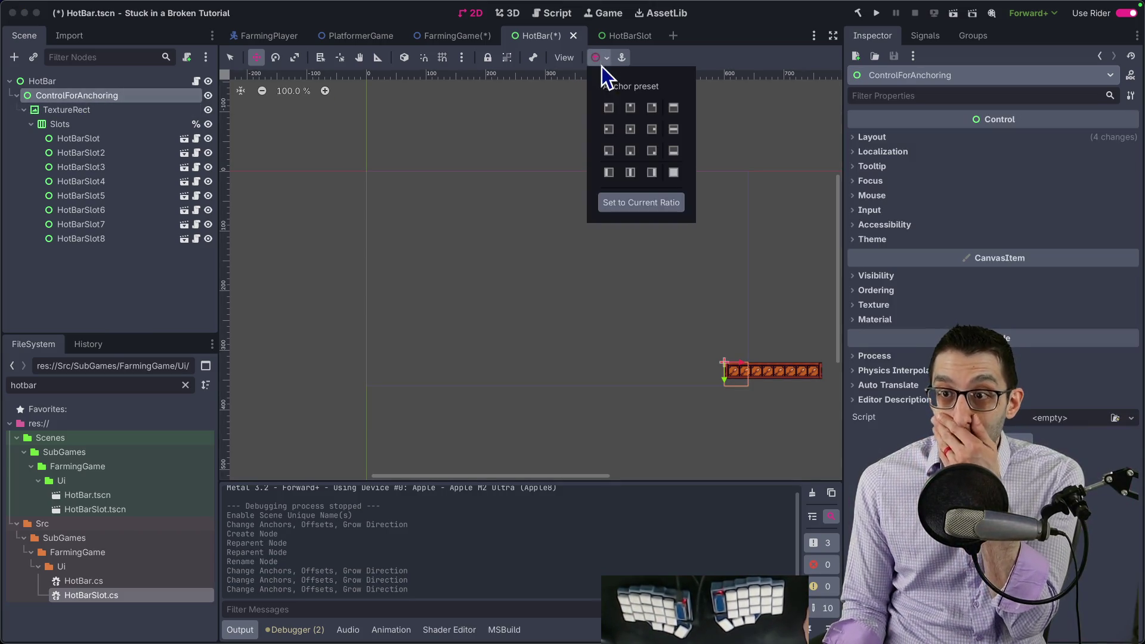
pyautogui.click(609, 108)
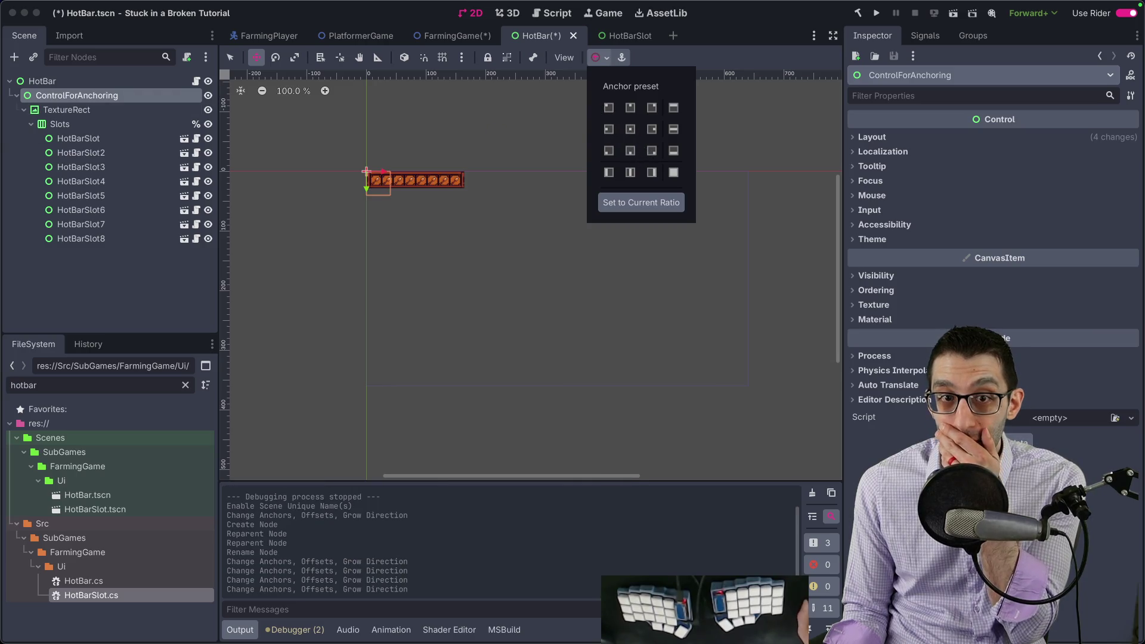
pyautogui.click(81, 115)
pyautogui.click(607, 60)
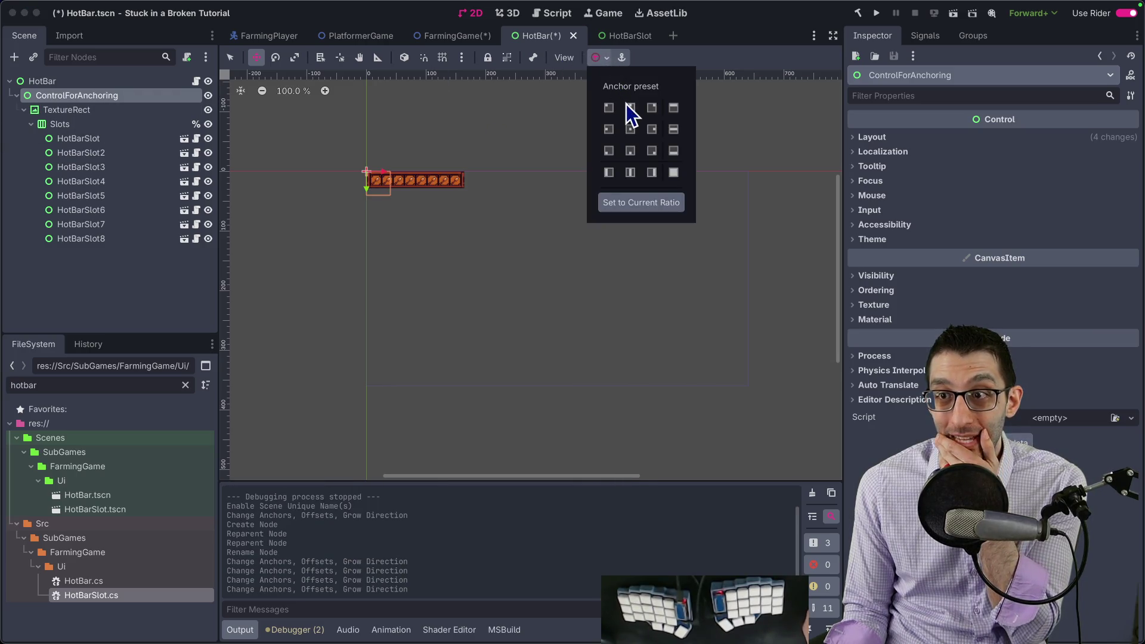
pyautogui.click(630, 108)
pyautogui.click(630, 150)
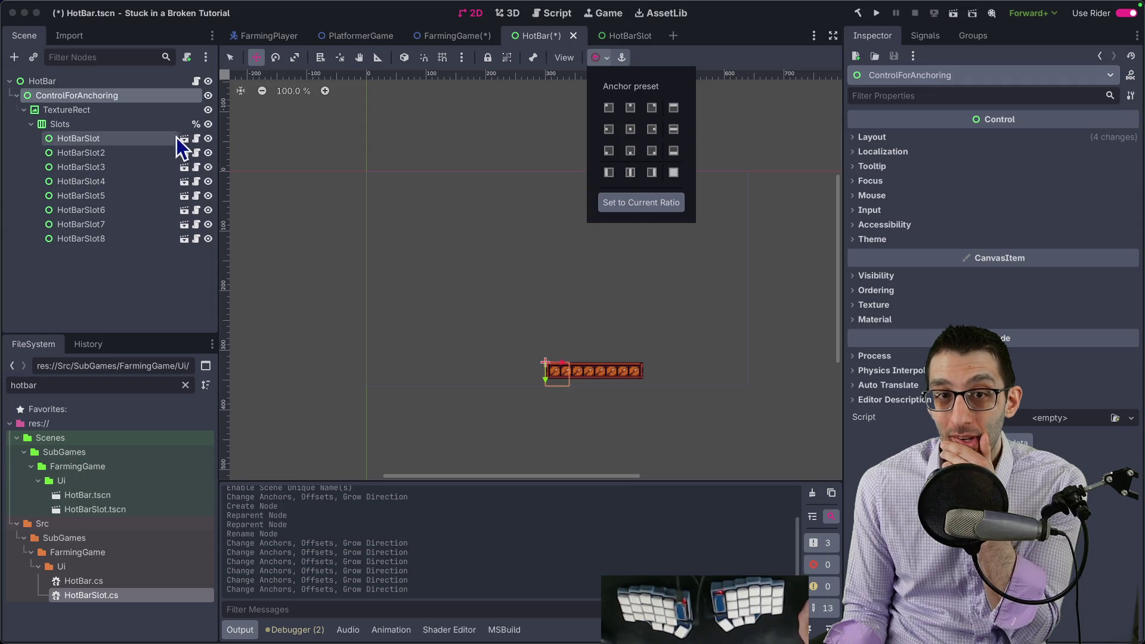
# Anchor the TextureRect to top centre, then try top-left and bottom-centre presets on ControlForAnchoring
pyautogui.click(84, 95)
pyautogui.click(88, 109)
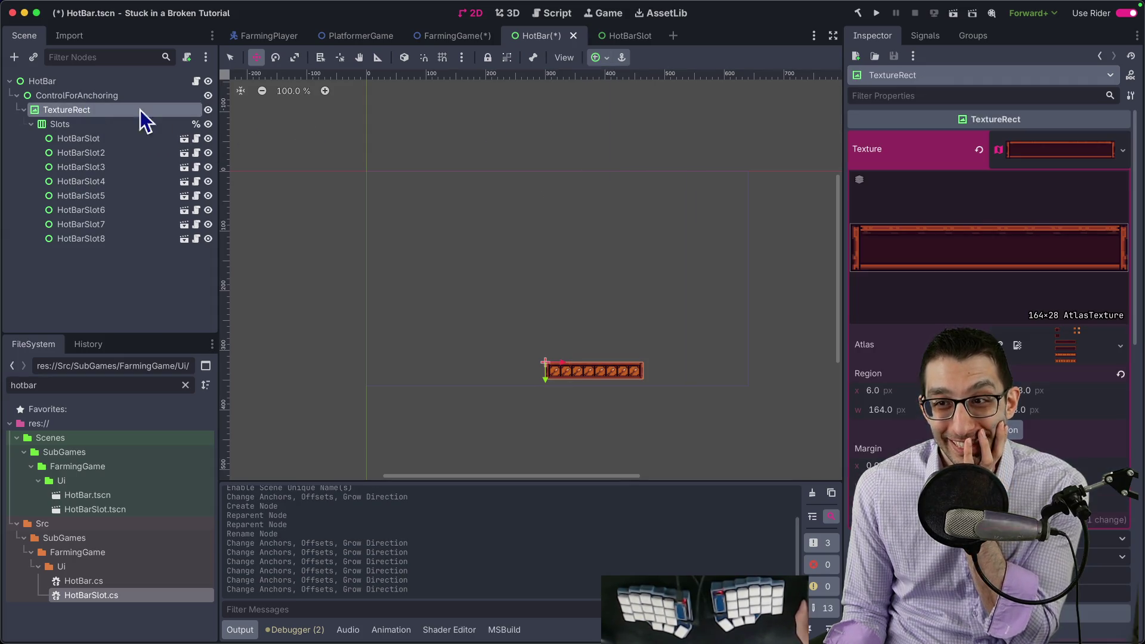
pyautogui.click(603, 58)
pyautogui.click(629, 108)
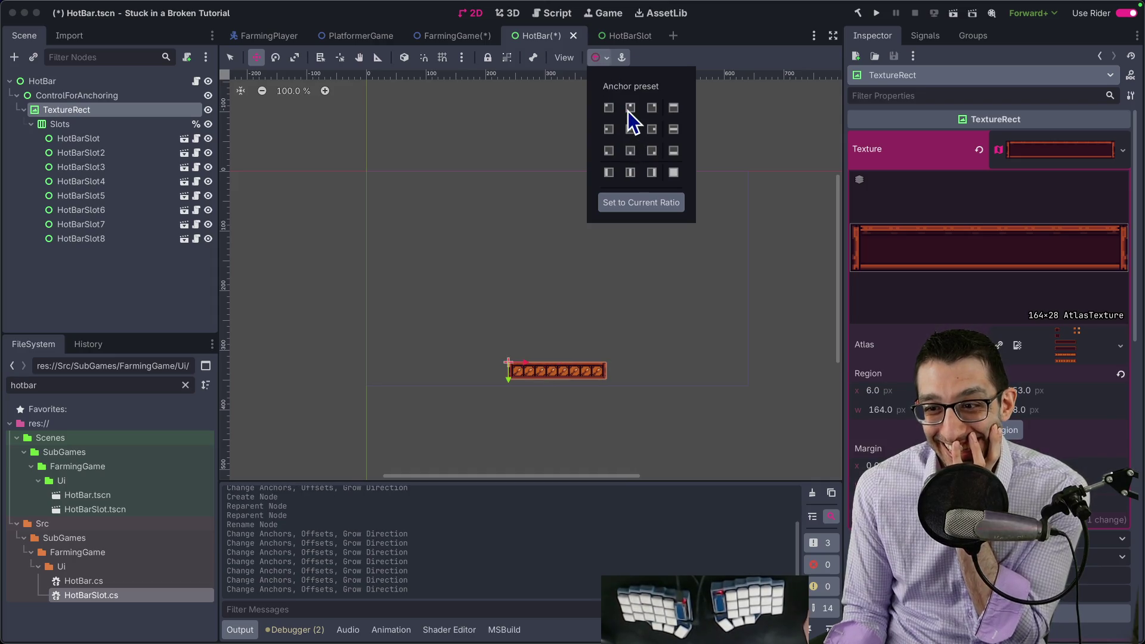
pyautogui.click(197, 97)
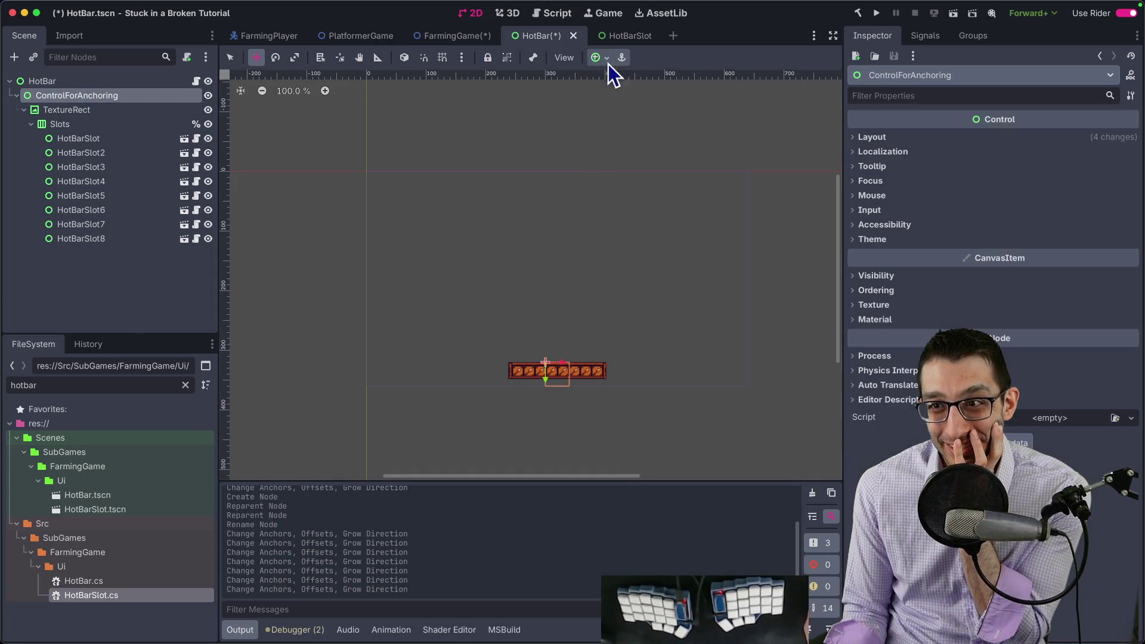
pyautogui.click(611, 59)
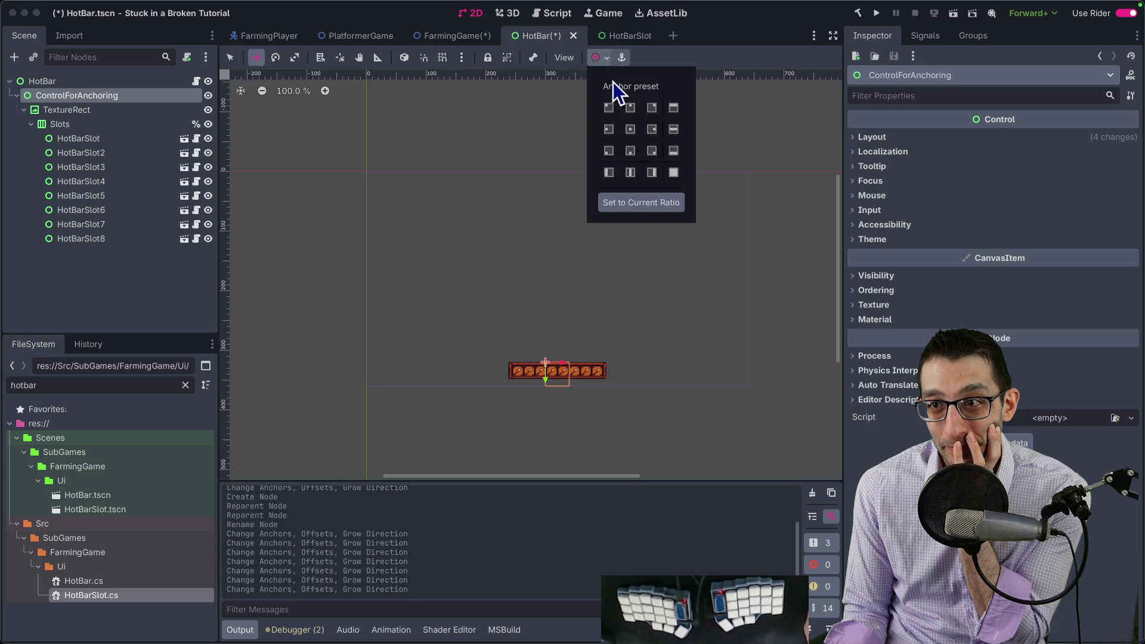
pyautogui.click(609, 108)
pyautogui.scroll(5, 548, 131)
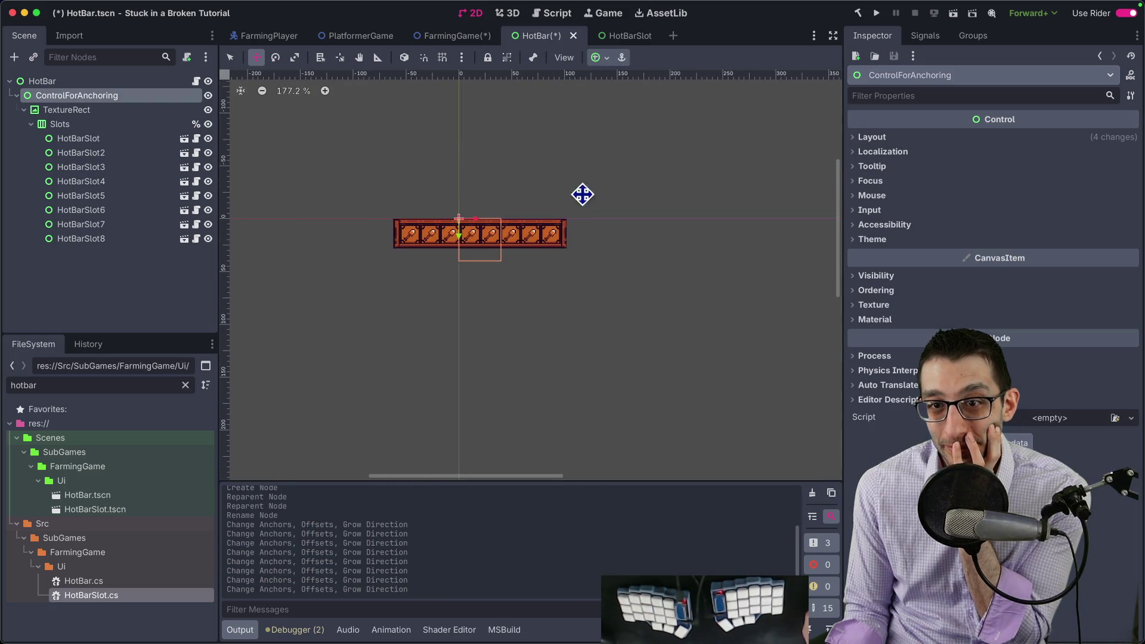
pyautogui.click(603, 64)
pyautogui.click(629, 149)
pyautogui.scroll(-5, 537, 128)
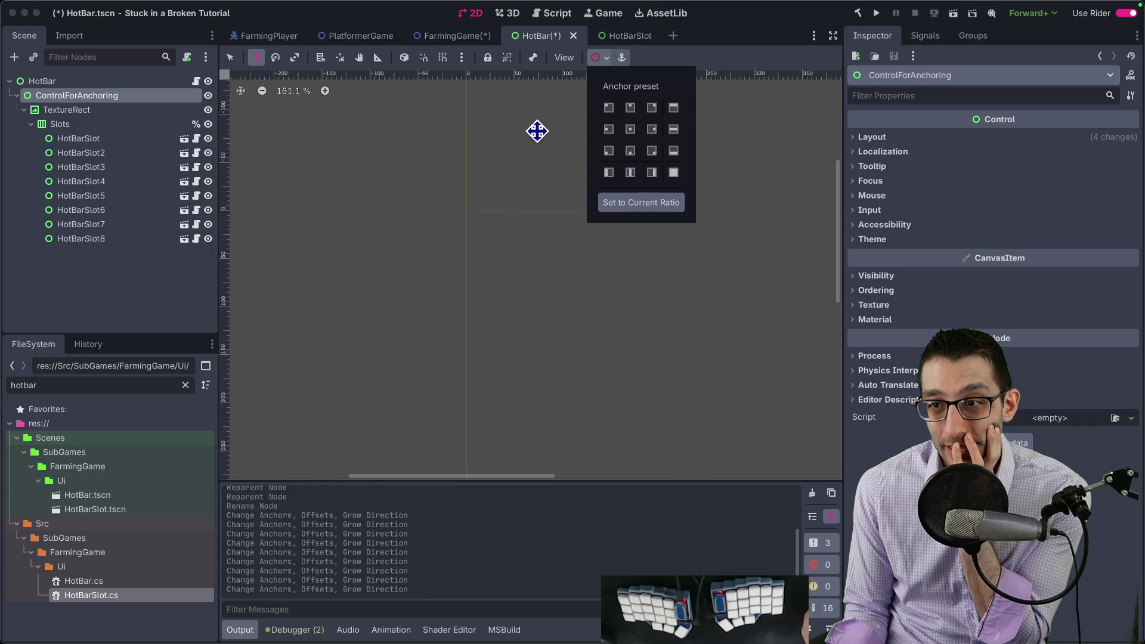
pyautogui.click(608, 108)
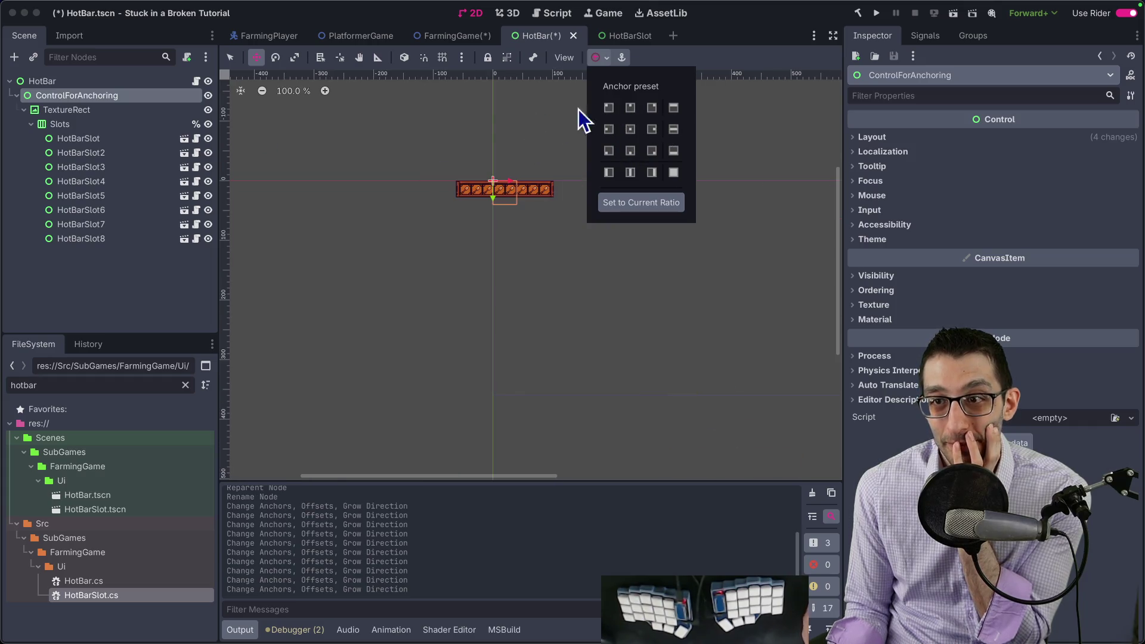
pyautogui.click(108, 131)
# Re-anchor the TextureRect and set ControlForAnchoring to the top-centre preset
pyautogui.click(92, 111)
pyautogui.click(607, 57)
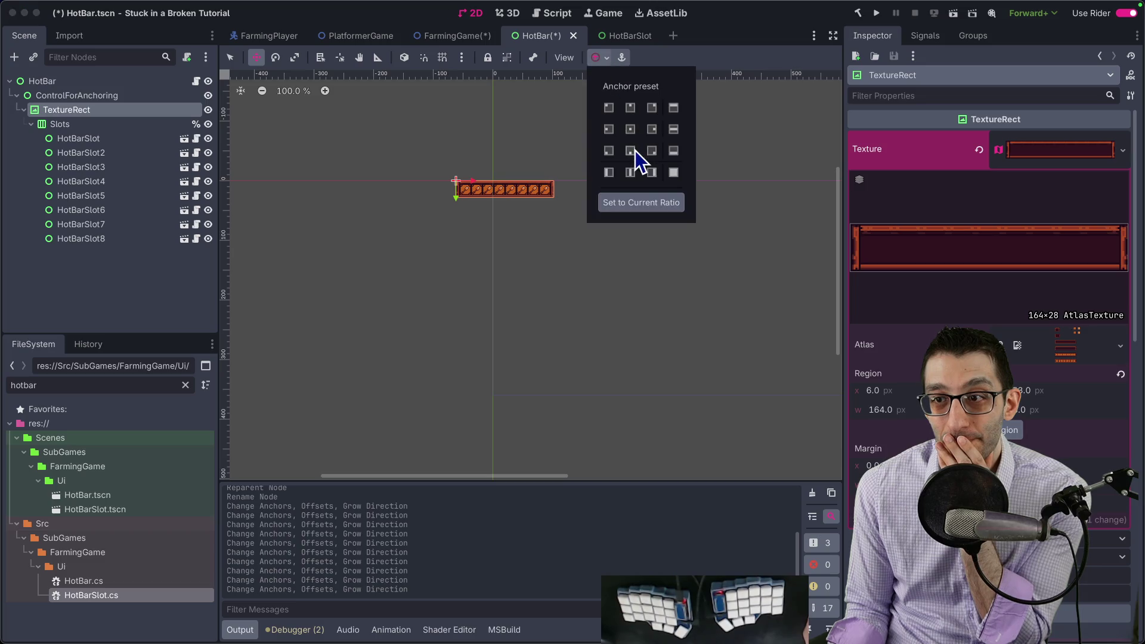
pyautogui.click(634, 150)
pyautogui.click(635, 108)
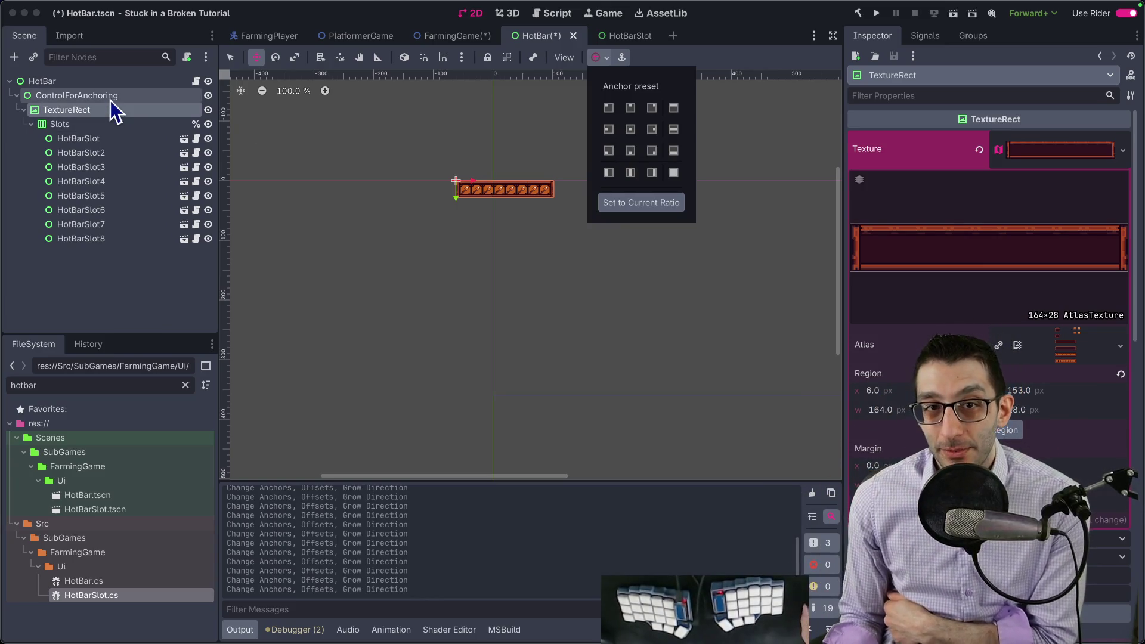
pyautogui.click(113, 107)
pyautogui.click(111, 97)
pyautogui.click(600, 57)
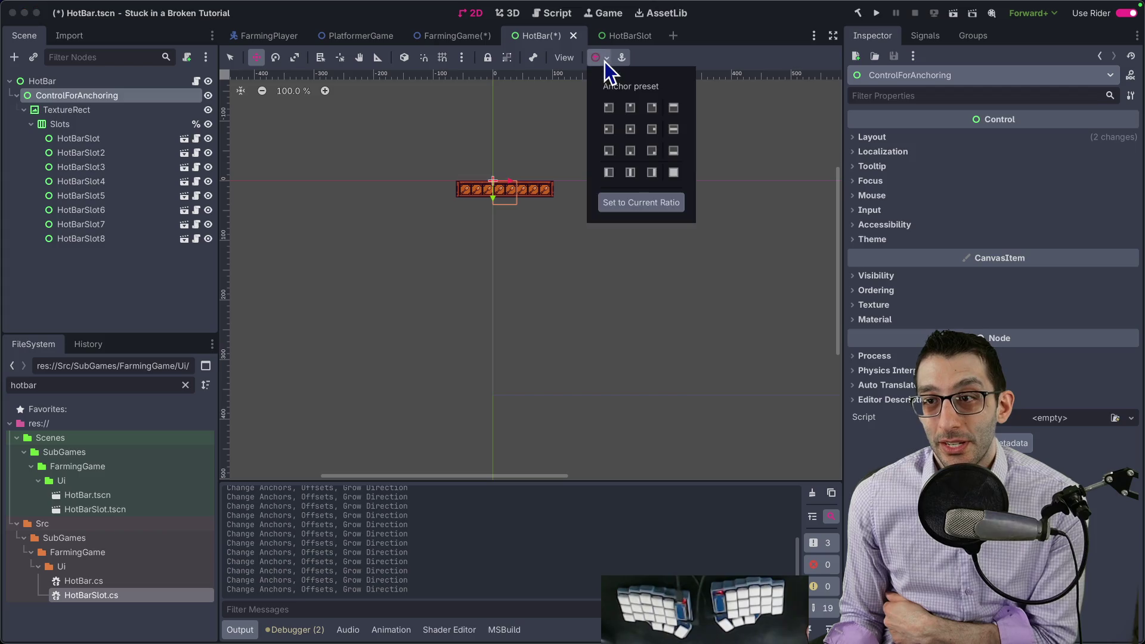
pyautogui.click(633, 113)
pyautogui.click(545, 128)
# Anchor the TextureRect to Center Top and save the HotBar scene
pyautogui.scroll(5, 545, 172)
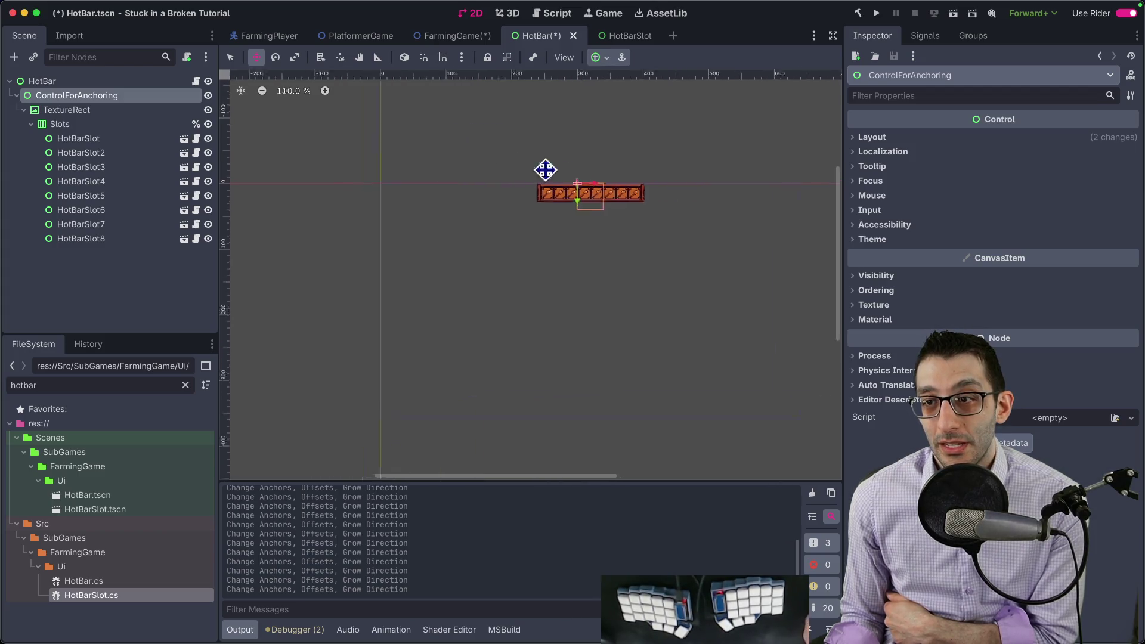
pyautogui.click(95, 111)
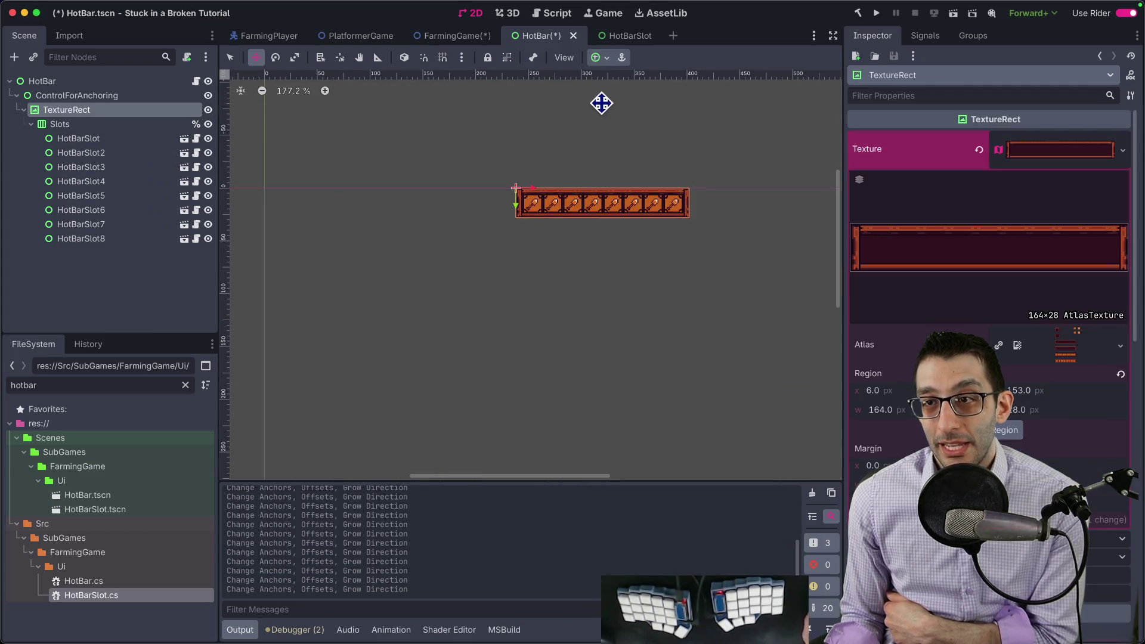
pyautogui.click(604, 58)
pyautogui.click(630, 150)
pyautogui.click(630, 109)
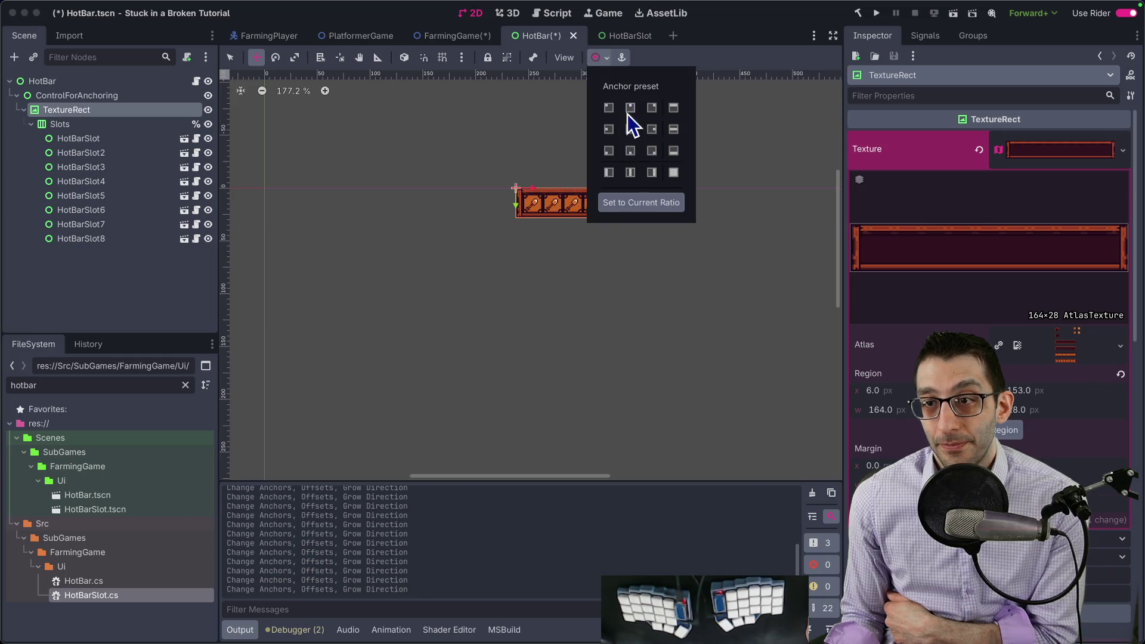
pyautogui.click(142, 81)
pyautogui.scroll(-1, 500, 129)
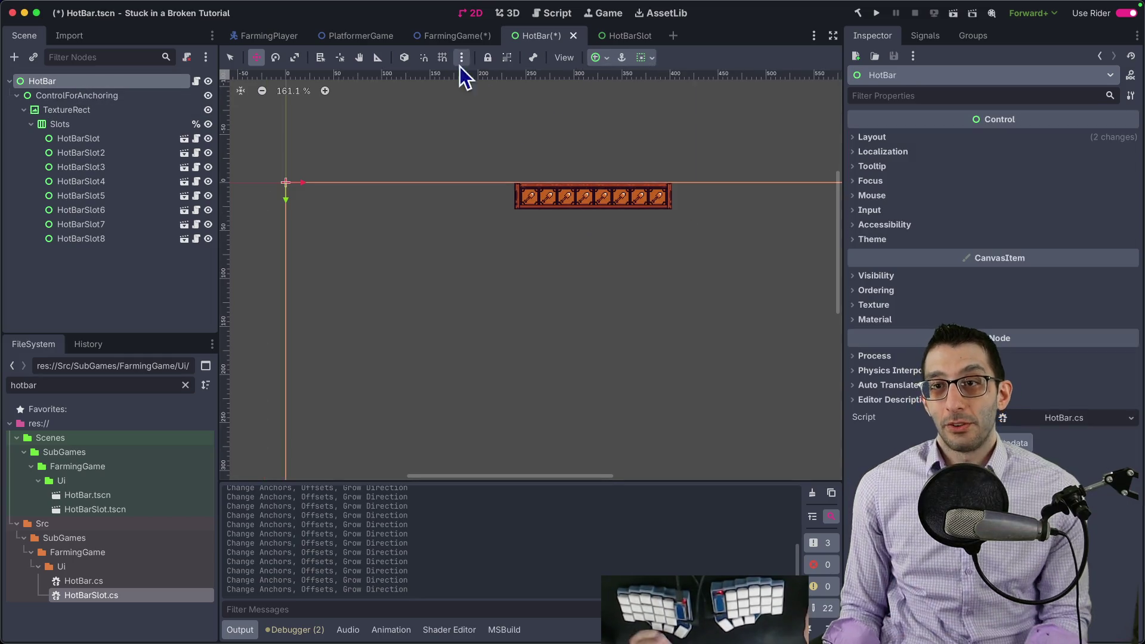
pyautogui.press('super+s')
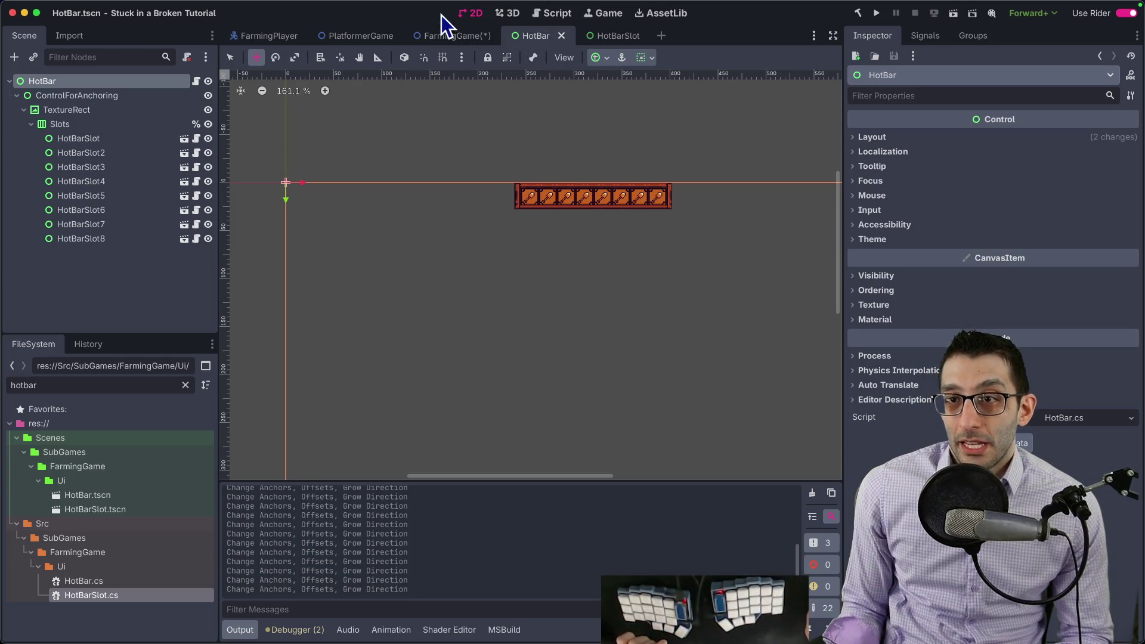
# Move TextureRect out of ControlForAnchoring, delete that container, and save the HotBar scene
pyautogui.click(448, 36)
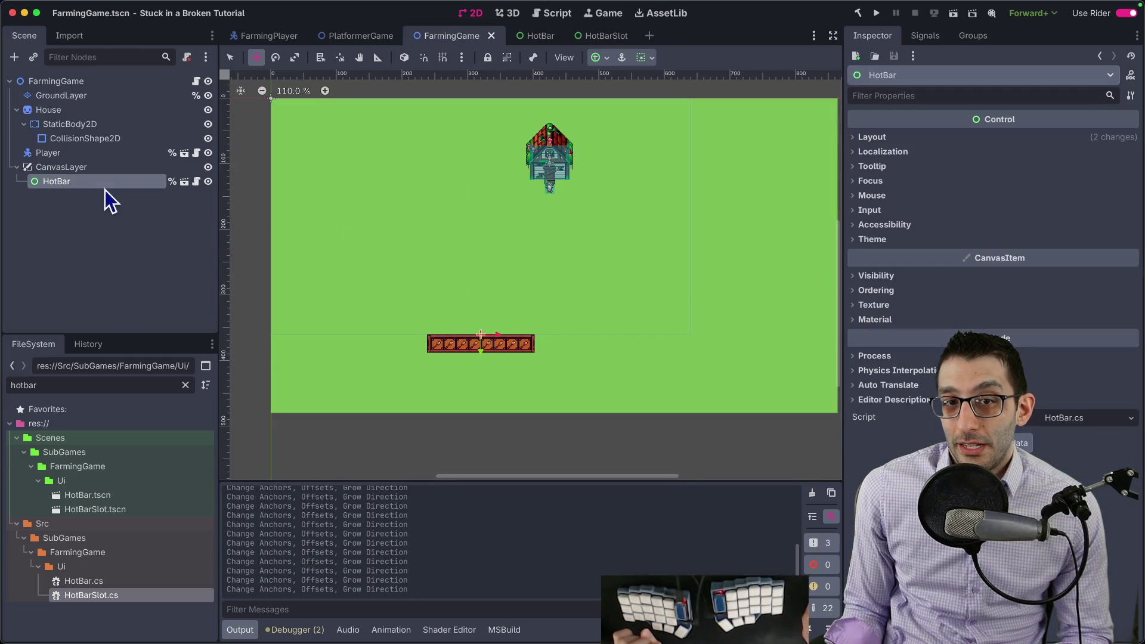
pyautogui.click(589, 34)
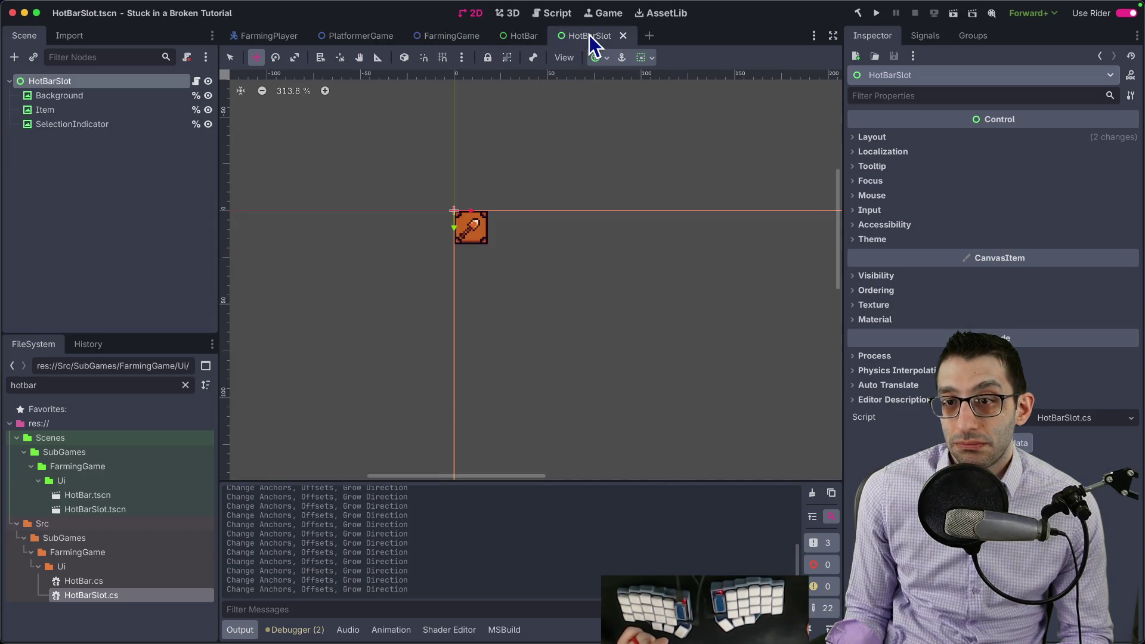
pyautogui.click(523, 37)
pyautogui.moveTo(60, 110); pyautogui.dragTo(56, 99)
pyautogui.press('Delete')
pyautogui.hotkey('ctrl', 's')
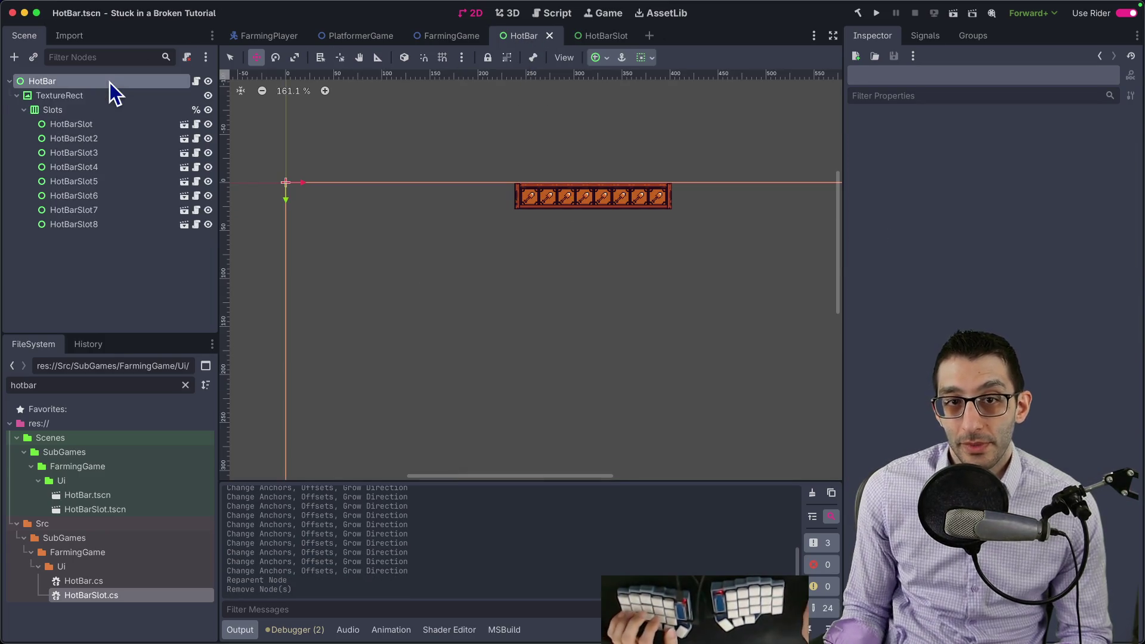
# Apply the Top Left anchor preset to HotBar and its TextureRect, and save the scene
pyautogui.click(602, 60)
pyautogui.click(608, 107)
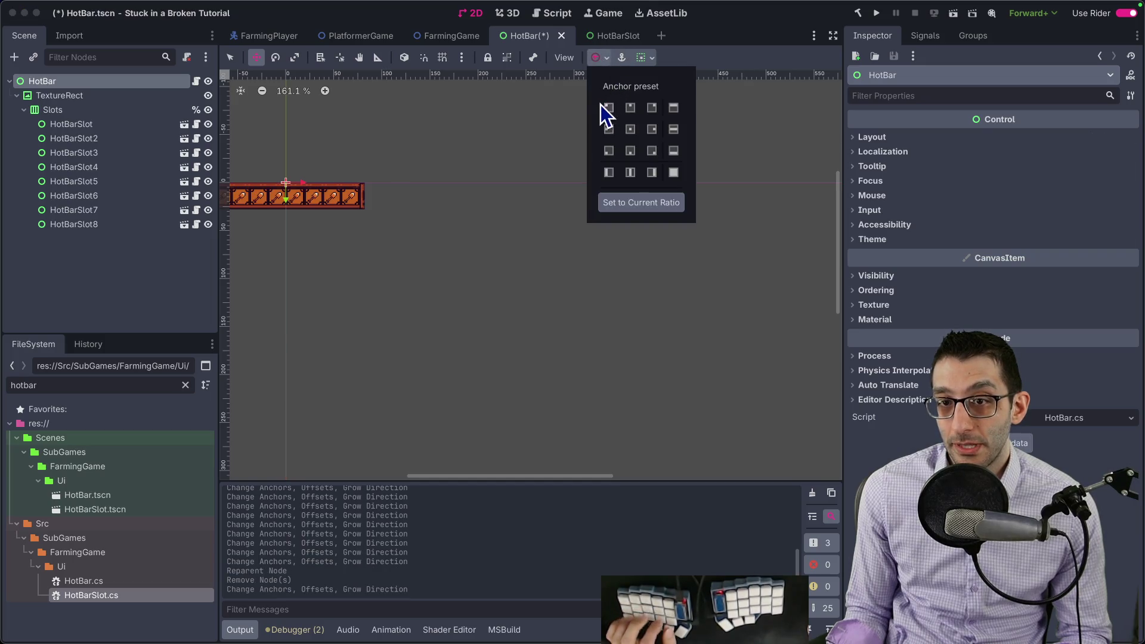
pyautogui.click(604, 55)
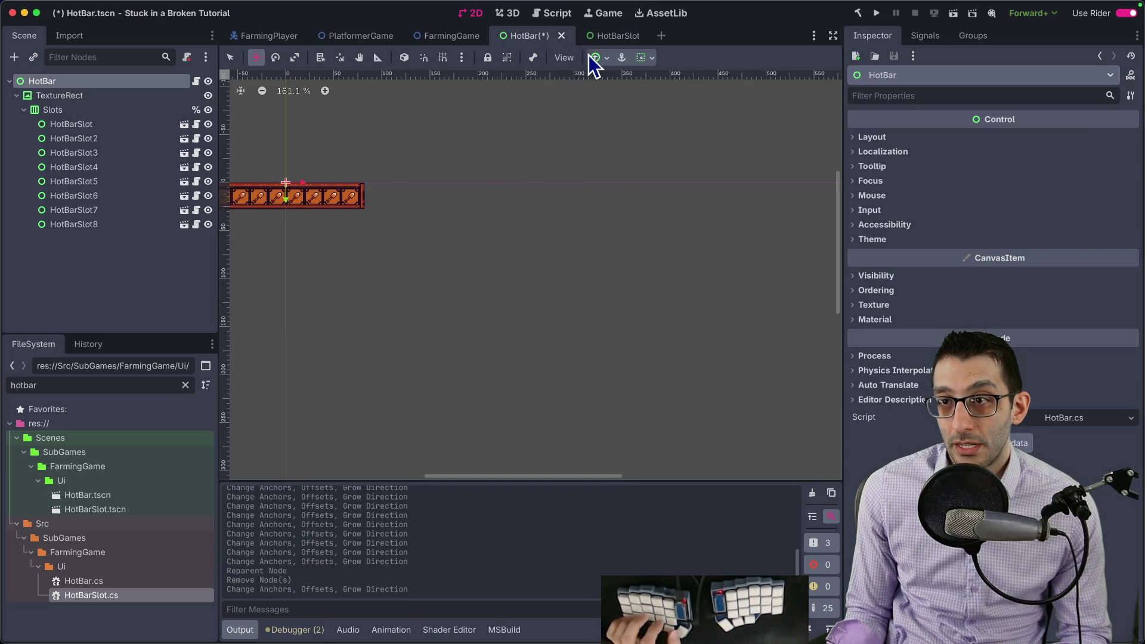
pyautogui.click(592, 58)
pyautogui.click(609, 113)
pyautogui.click(609, 112)
pyautogui.click(85, 98)
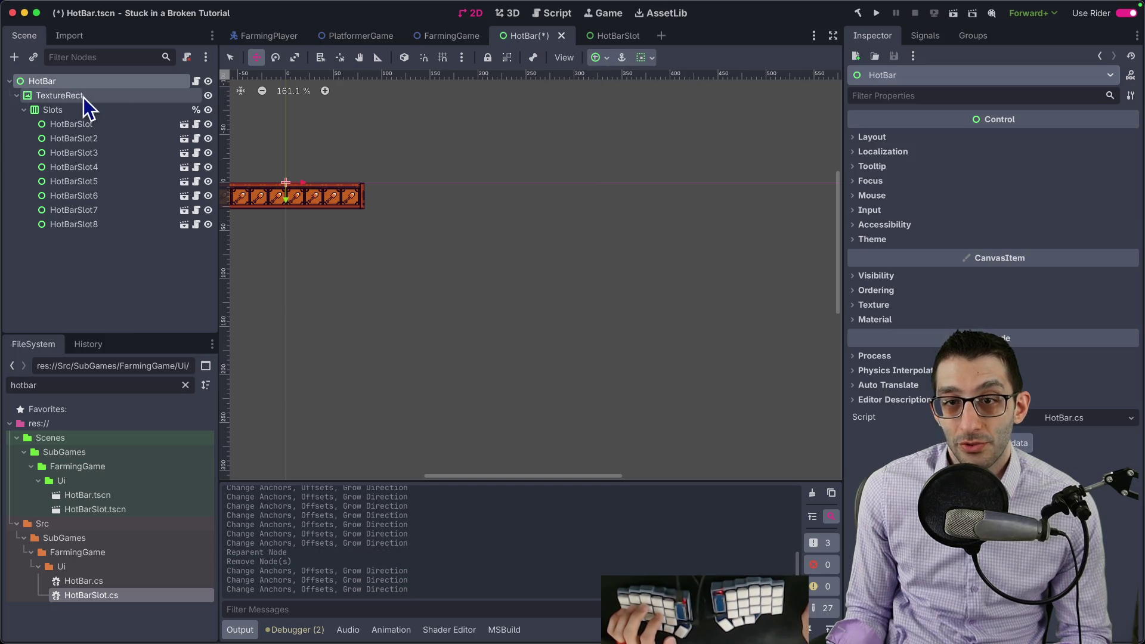
pyautogui.click(84, 99)
pyautogui.click(603, 58)
pyautogui.click(608, 107)
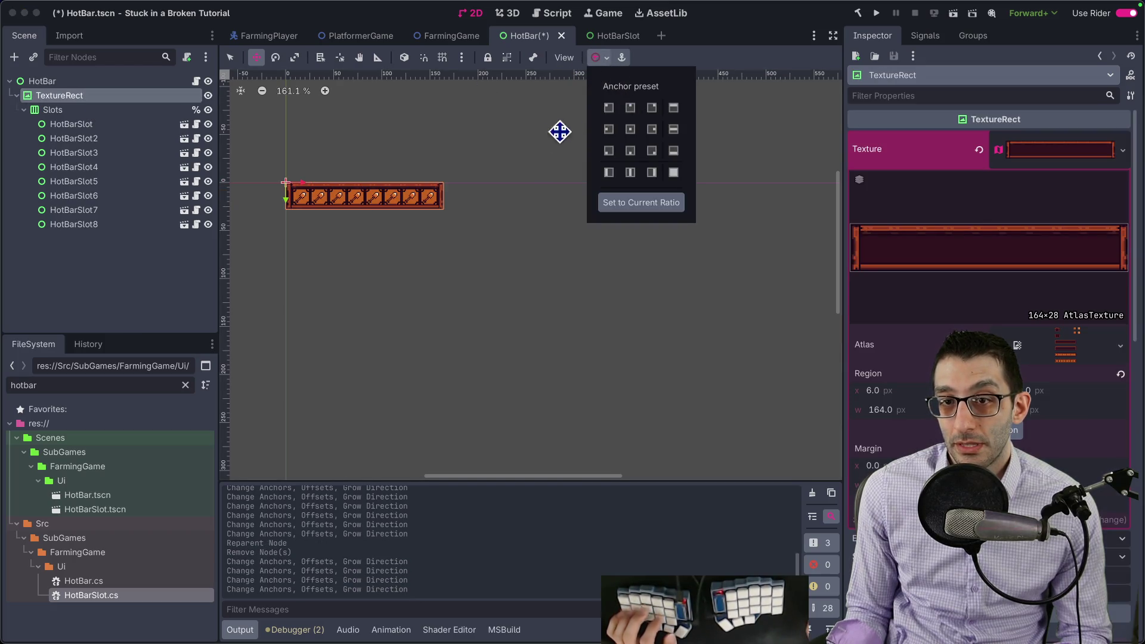
pyautogui.hotkey('ctrl', 's')
pyautogui.click(53, 83)
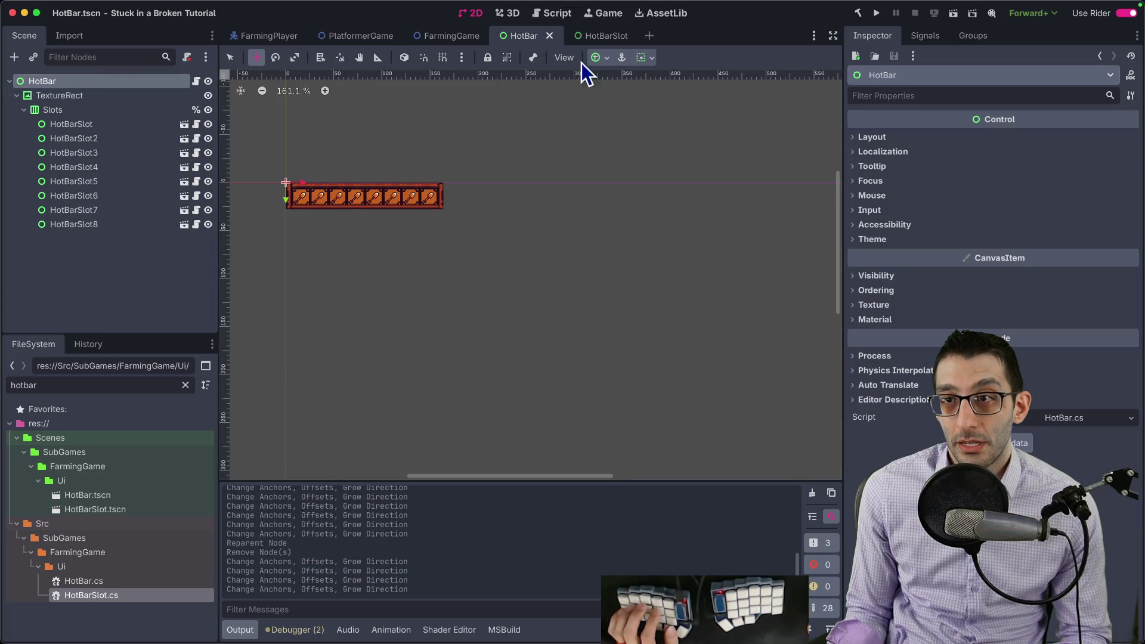
pyautogui.click(602, 36)
# Switch the HotBar's anchors to Custom with bottom 0.952 and top about 0.911
pyautogui.click(451, 36)
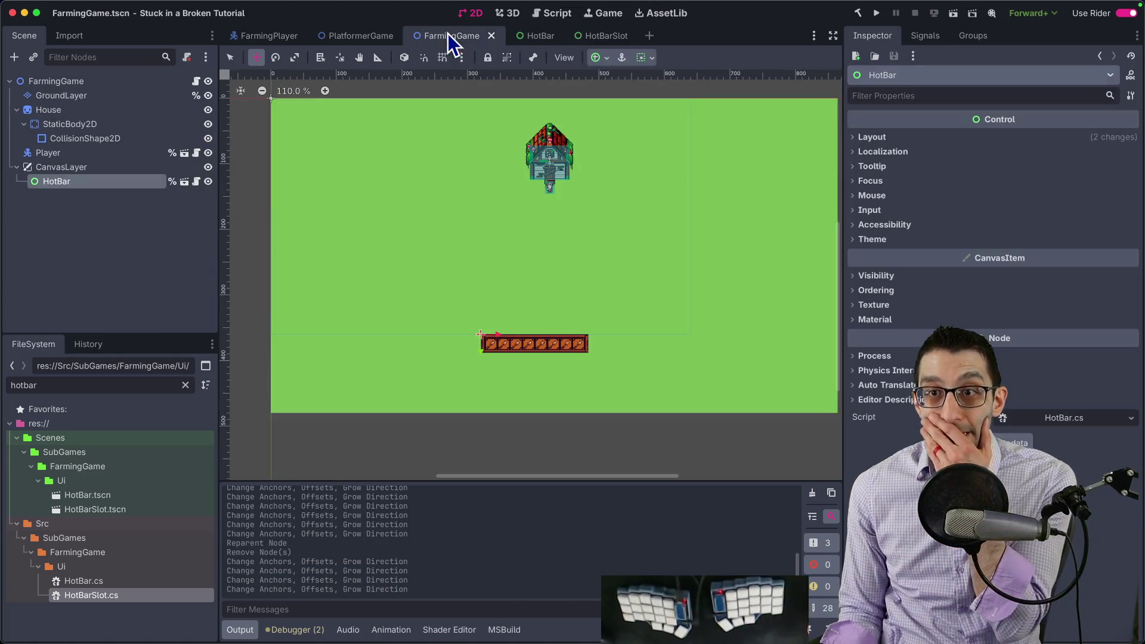
pyautogui.scroll(5, 567, 323)
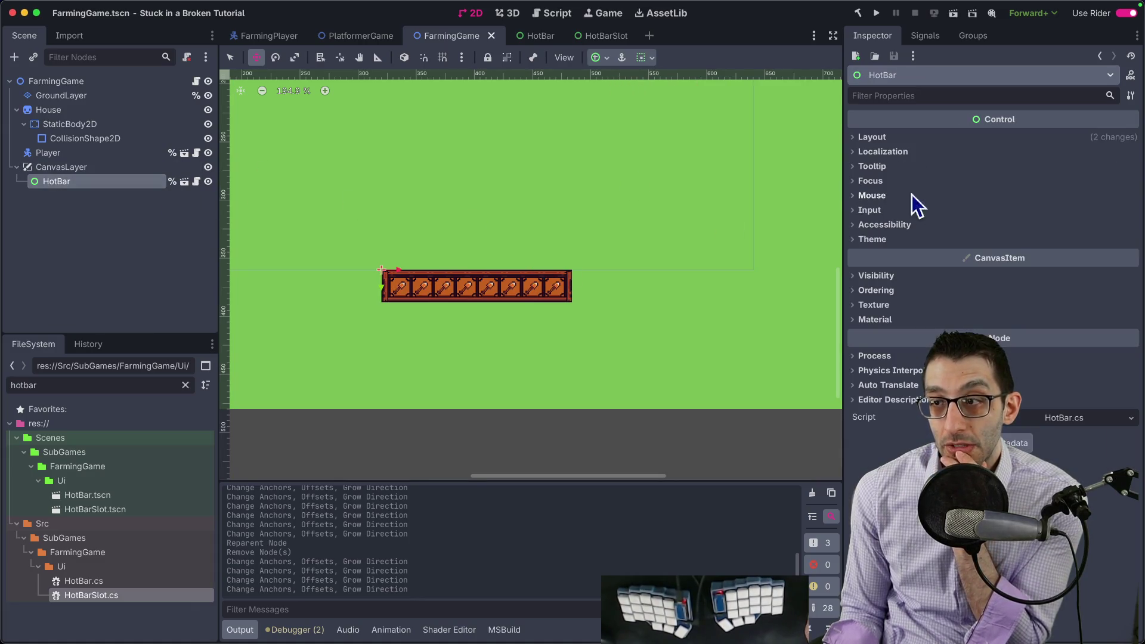
pyautogui.click(872, 137)
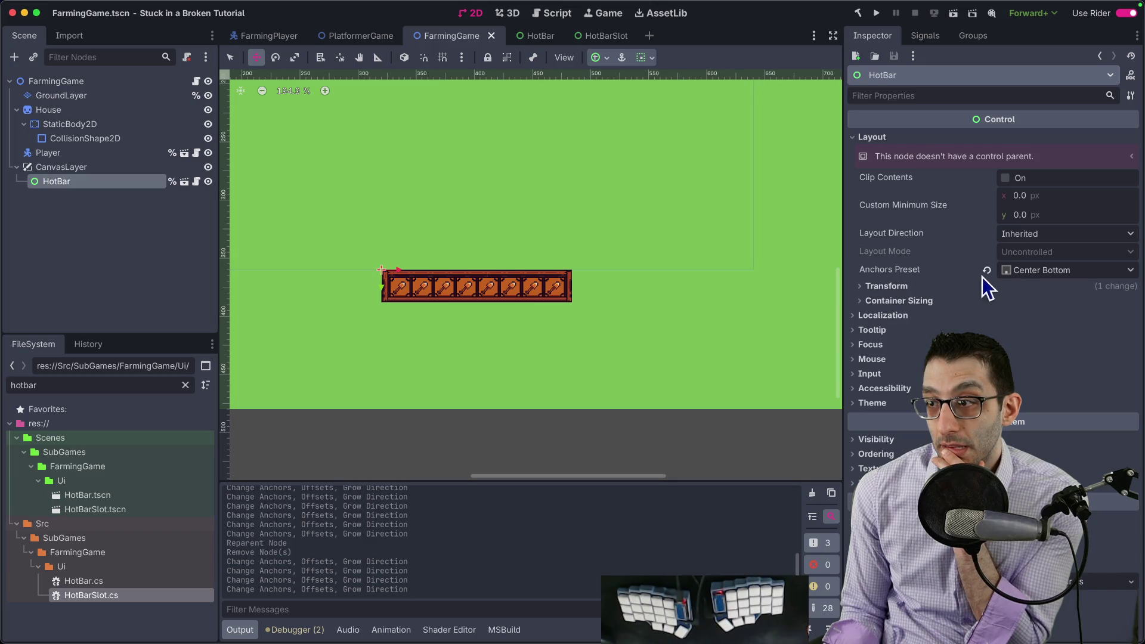
pyautogui.click(1026, 272)
pyautogui.click(1037, 292)
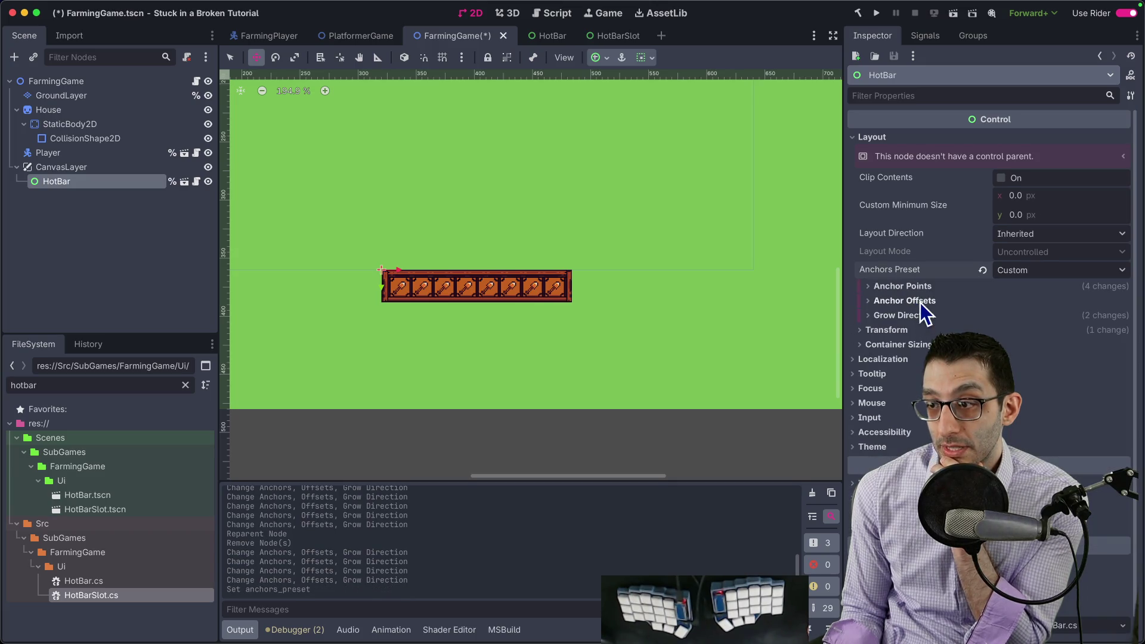
pyautogui.click(921, 301)
pyautogui.click(921, 289)
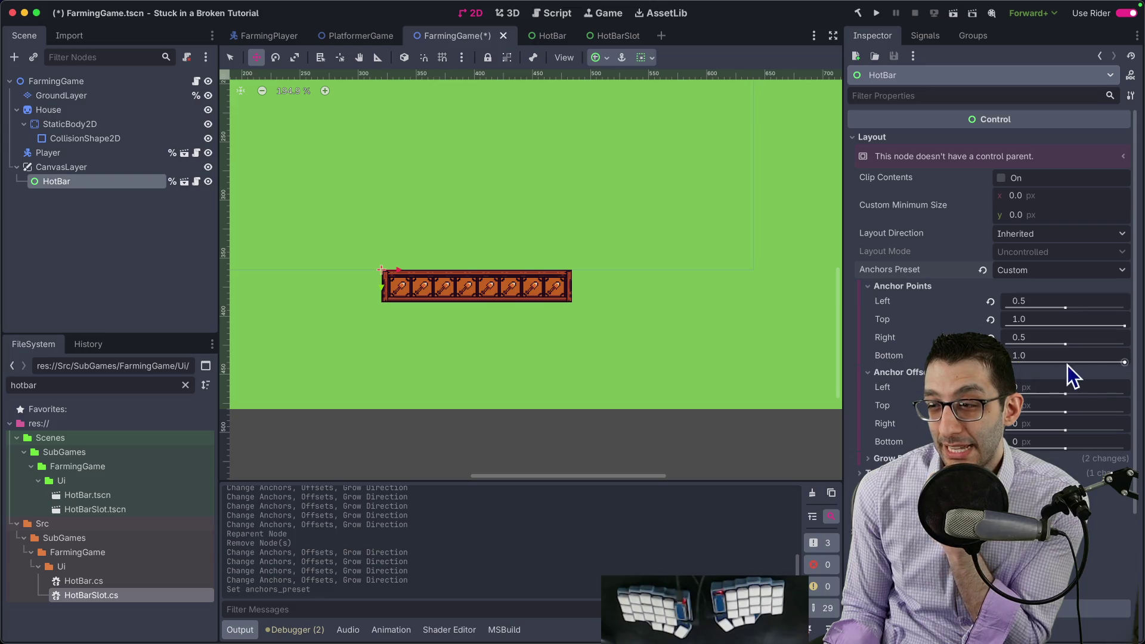
pyautogui.moveTo(1124, 362); pyautogui.dragTo(1104, 362)
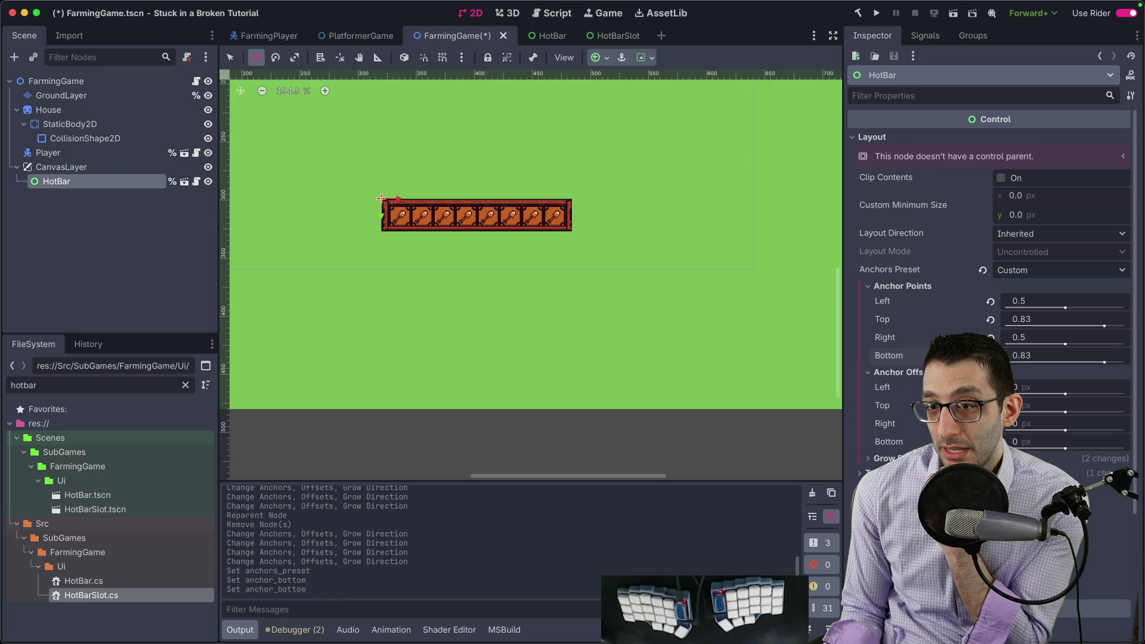
pyautogui.click(1069, 353)
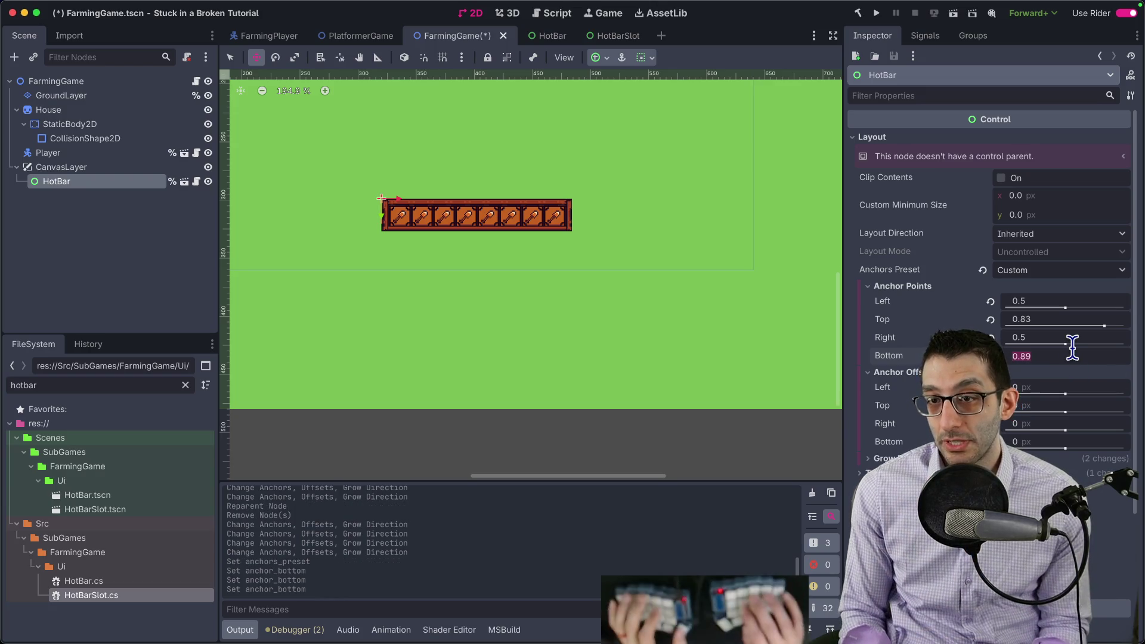
pyautogui.press('Return')
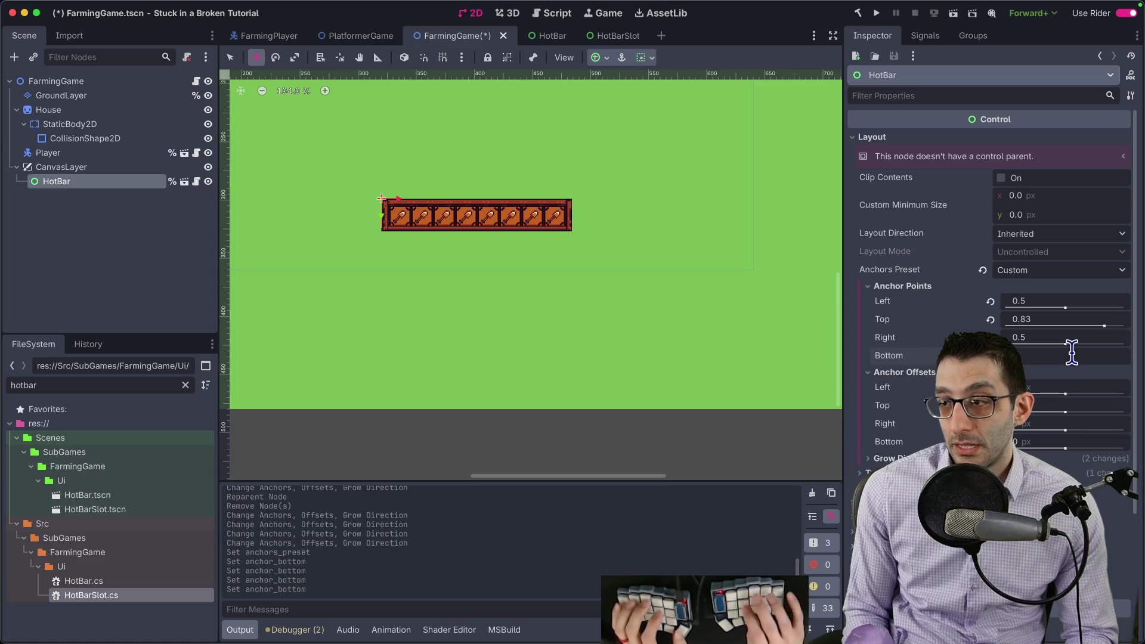
pyautogui.write('0.952')
pyautogui.press('Return')
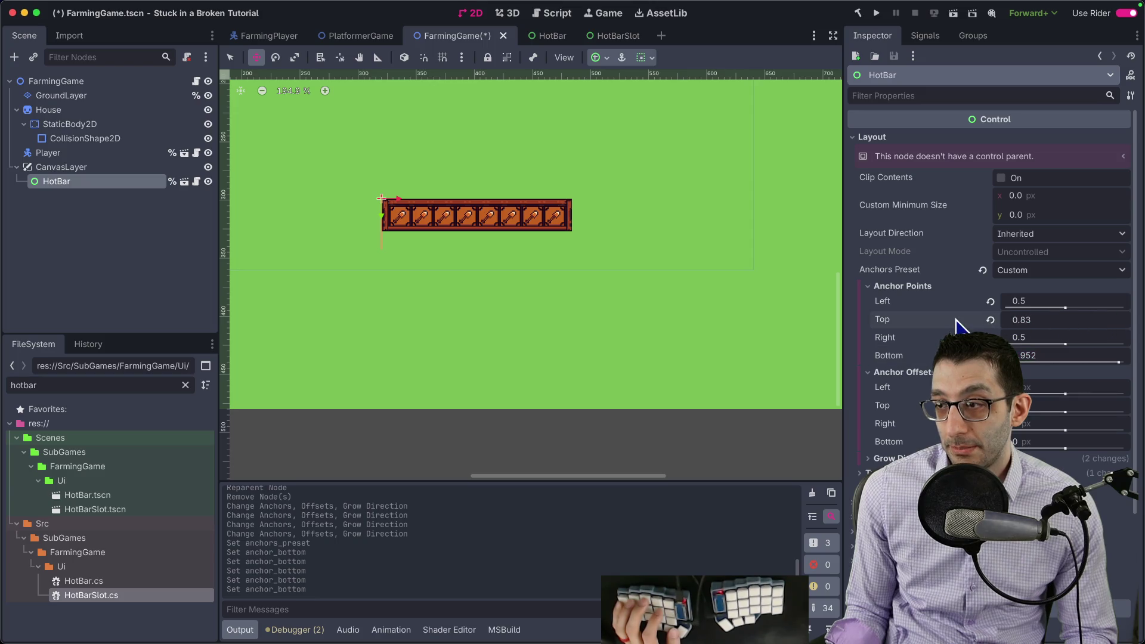
pyautogui.moveTo(1103, 327); pyautogui.dragTo(1114, 327)
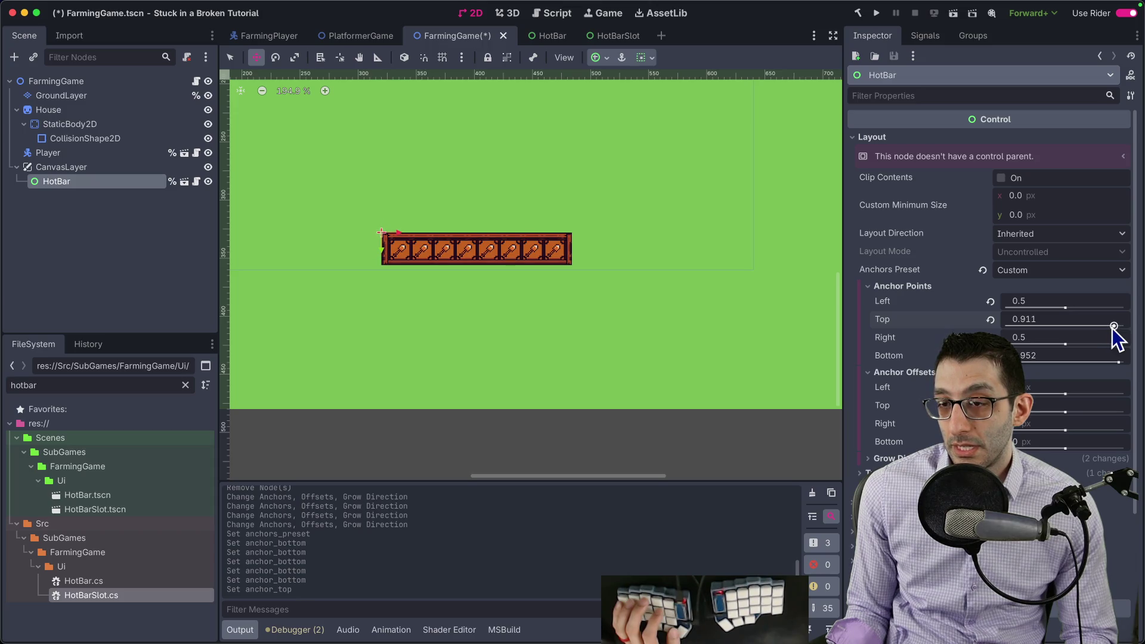
# Test-run the game to confirm the hotbar sits bottom centre, then quit it
pyautogui.click(877, 12)
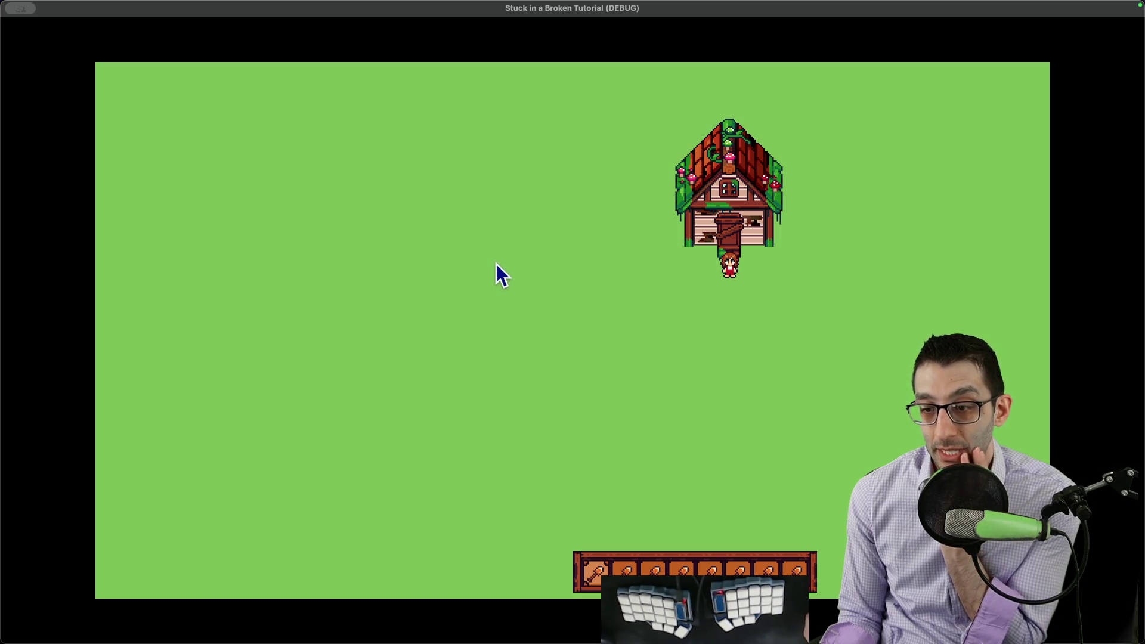
pyautogui.press('Escape')
pyautogui.click(522, 433)
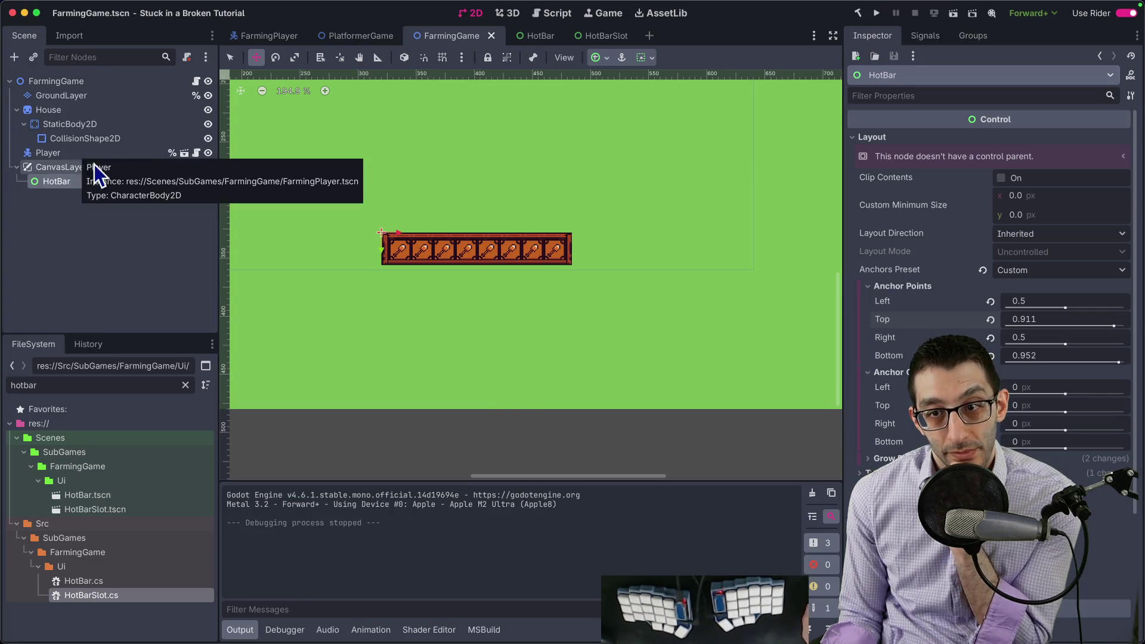
# Reapply Center Bottom to the FarmingGame HotBar and switch to the HotBar scene
pyautogui.scroll(-3, 445, 191)
pyautogui.scroll(-2, 571, 241)
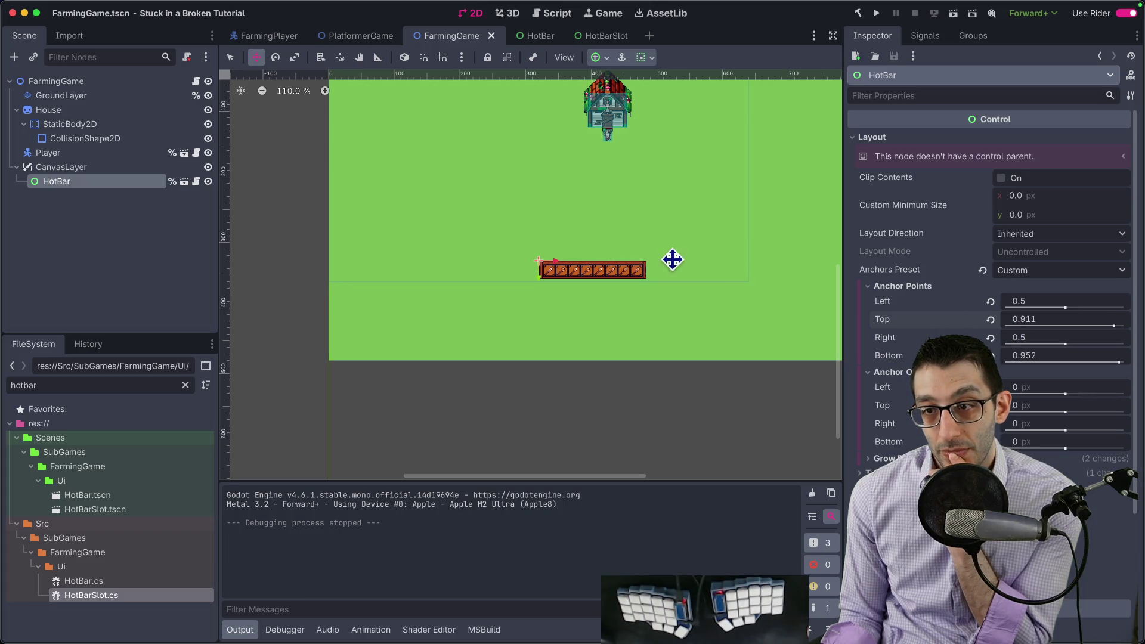
pyautogui.hscroll(5, 673, 259)
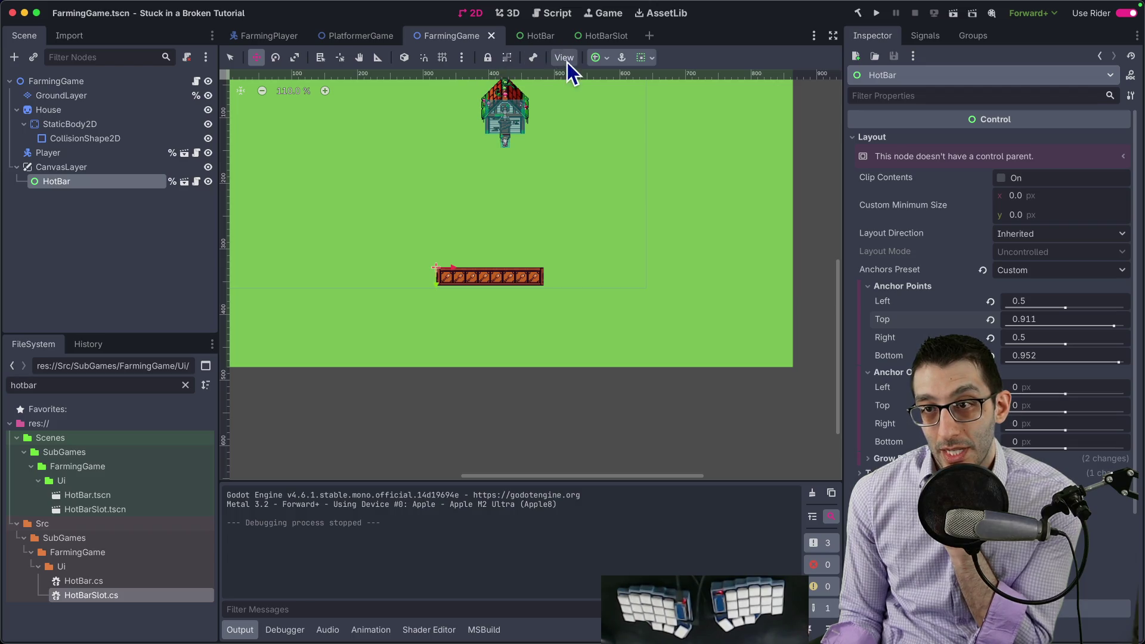
pyautogui.click(603, 58)
pyautogui.click(631, 150)
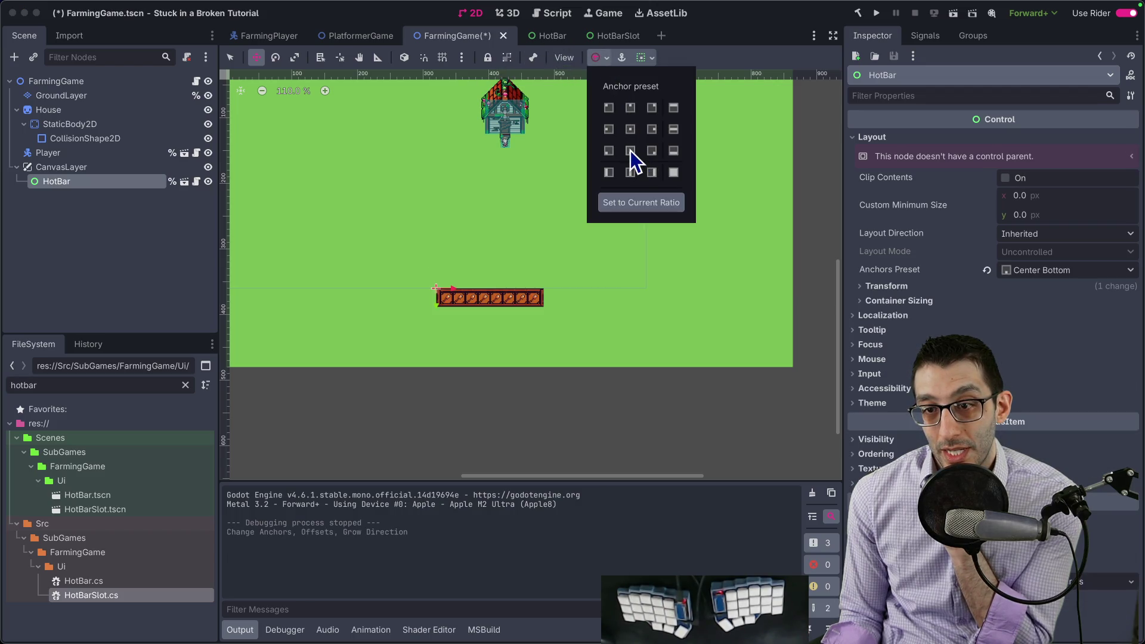
pyautogui.click(553, 37)
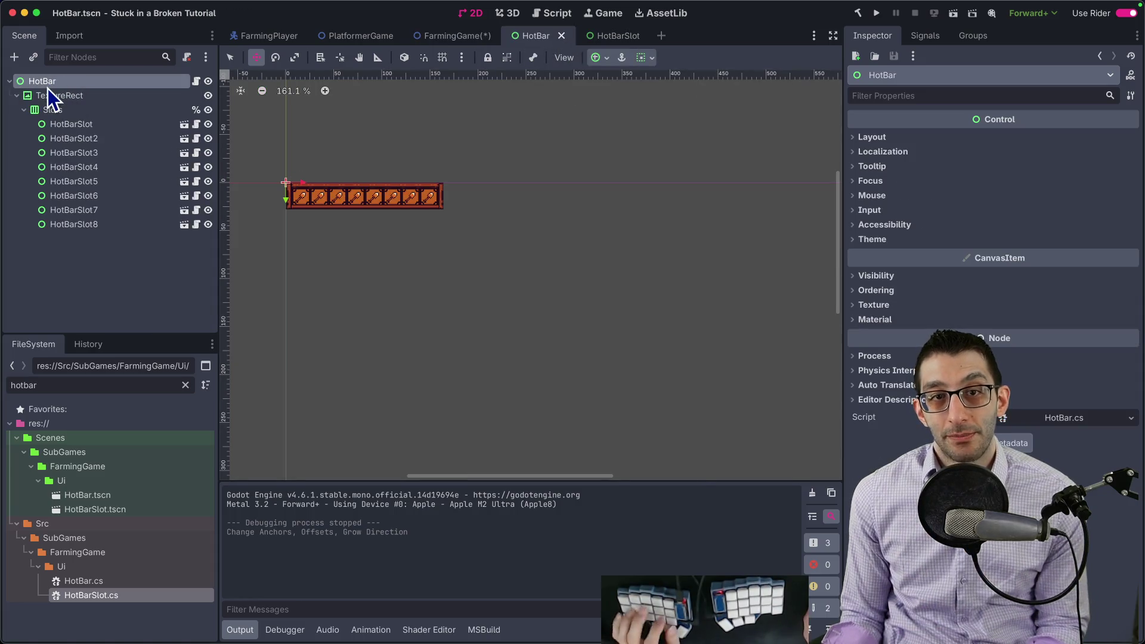
# Undo the recent edits to bring back ControlForAnchoring and nest TextureRect inside it
pyautogui.press('super+z')
pyautogui.press('super+z')
pyautogui.press('super+z')
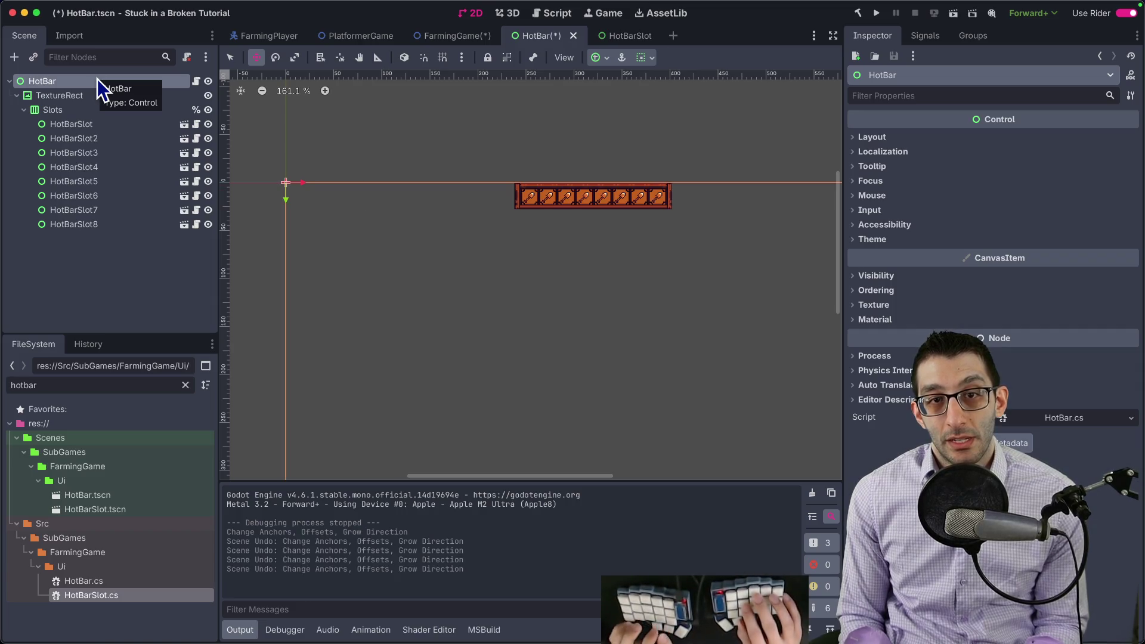
pyautogui.moveTo(60, 110); pyautogui.dragTo(66, 95)
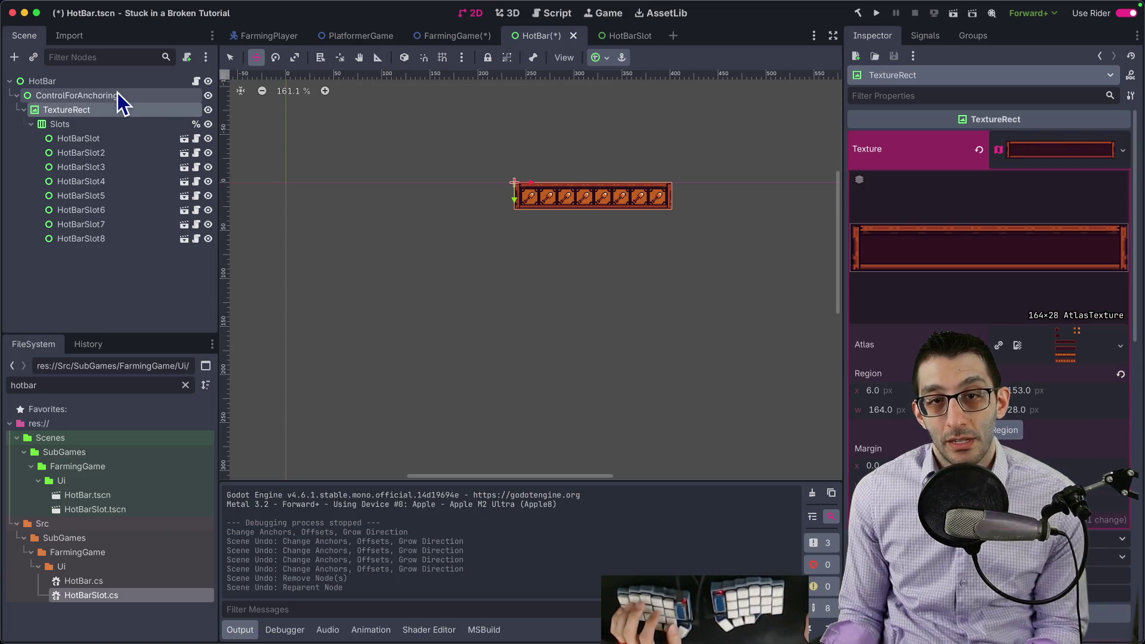
pyautogui.click(630, 107)
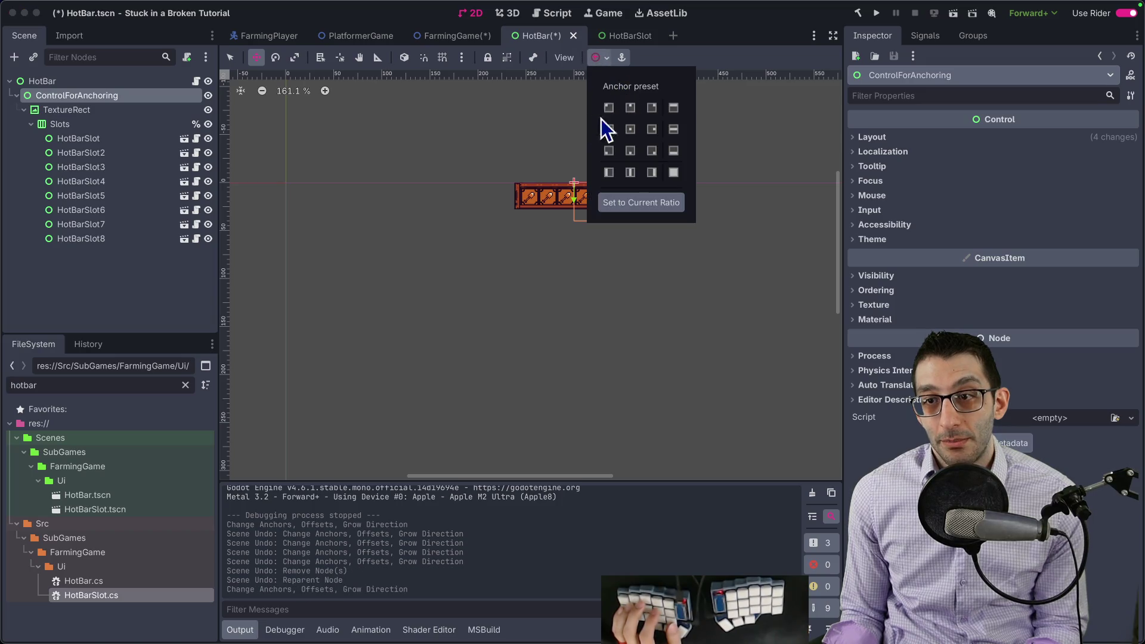
# Apply a new anchor preset to ControlForAnchoring so the slot bar shifts onto the origin
pyautogui.click(99, 83)
pyautogui.scroll(-3, 583, 117)
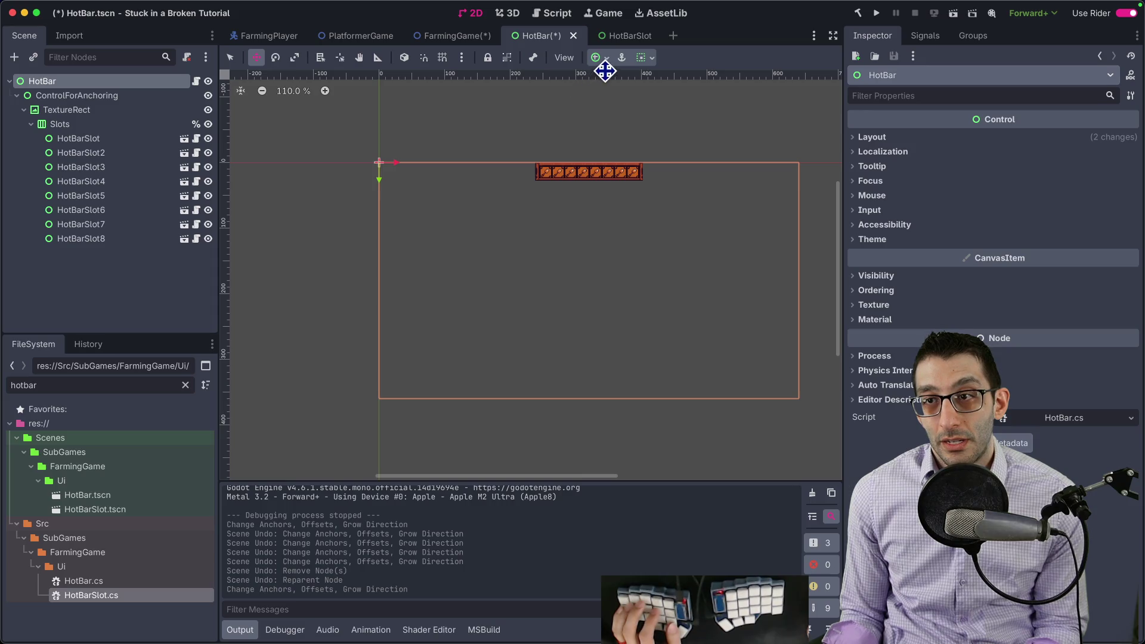
pyautogui.click(89, 97)
pyautogui.click(601, 58)
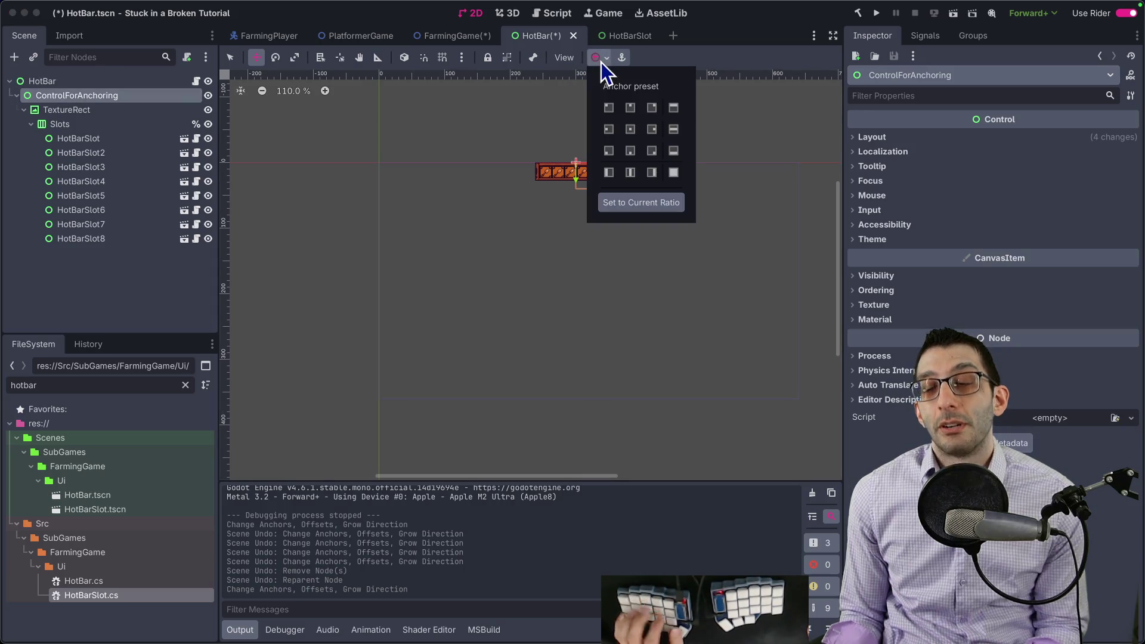
pyautogui.click(609, 108)
pyautogui.click(533, 125)
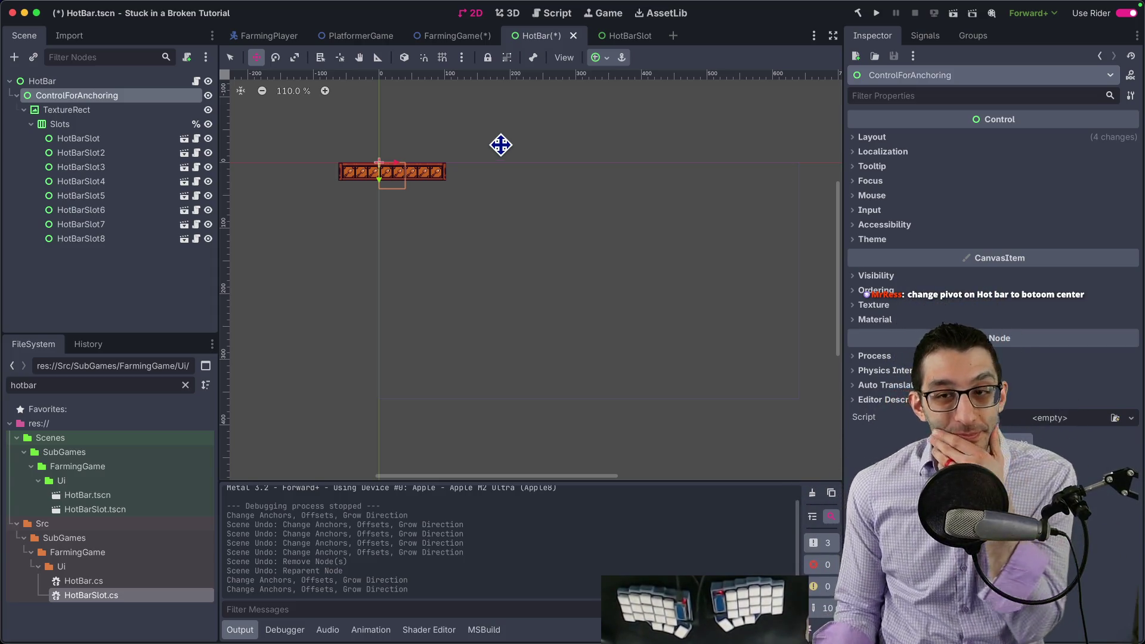
pyautogui.scroll(5, 412, 187)
# Move TextureRect back under HotBar and delete the ControlForAnchoring node
pyautogui.click(42, 81)
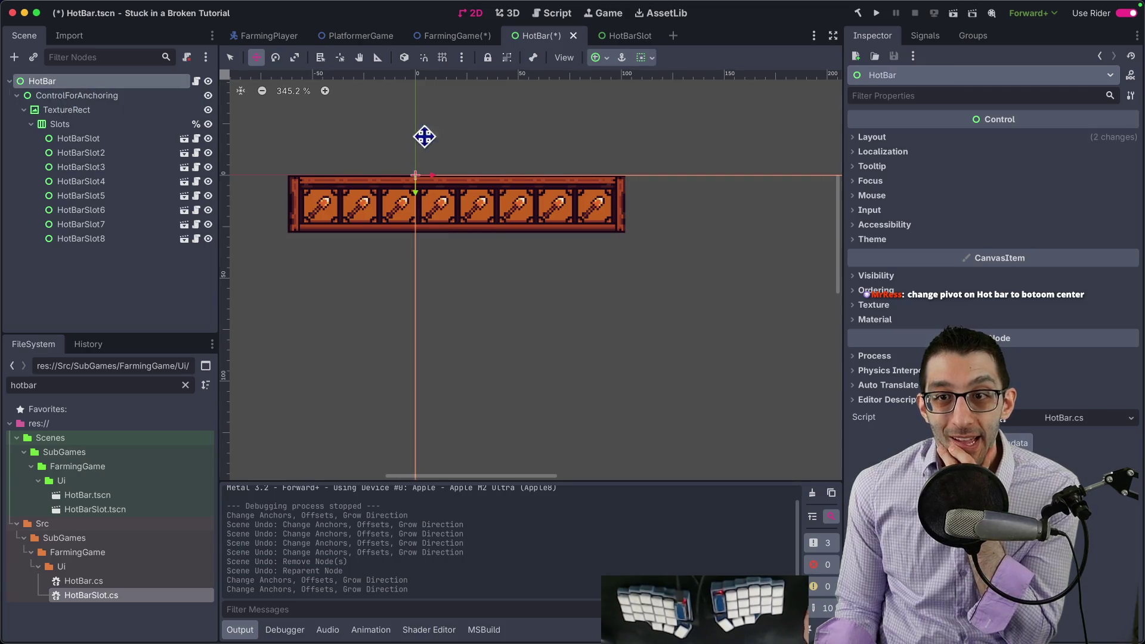
pyautogui.click(889, 138)
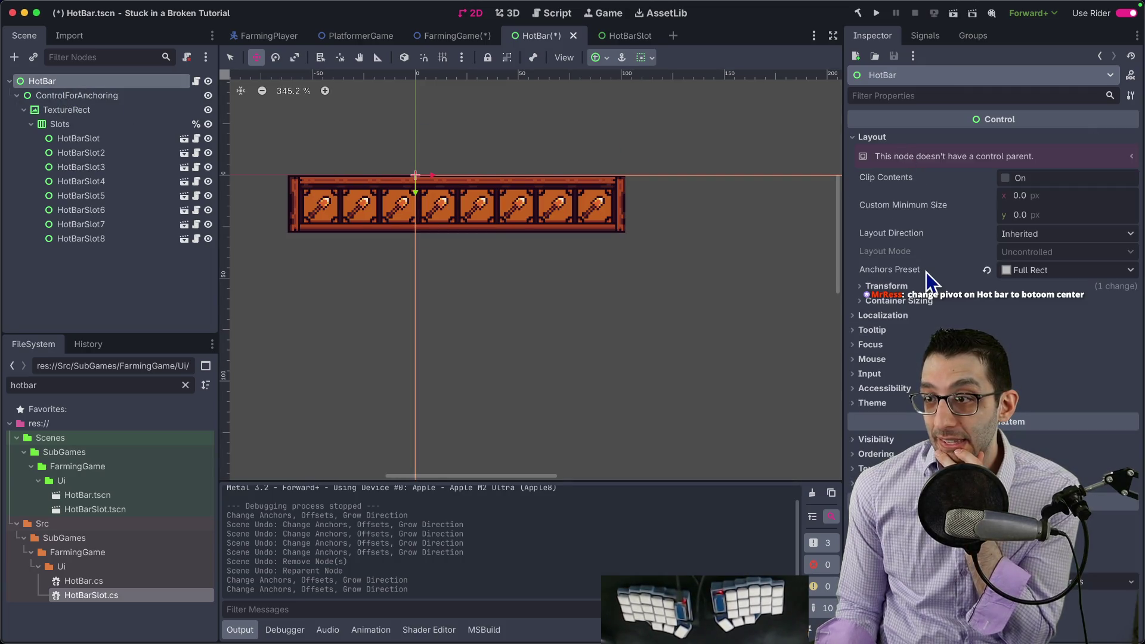
pyautogui.click(936, 288)
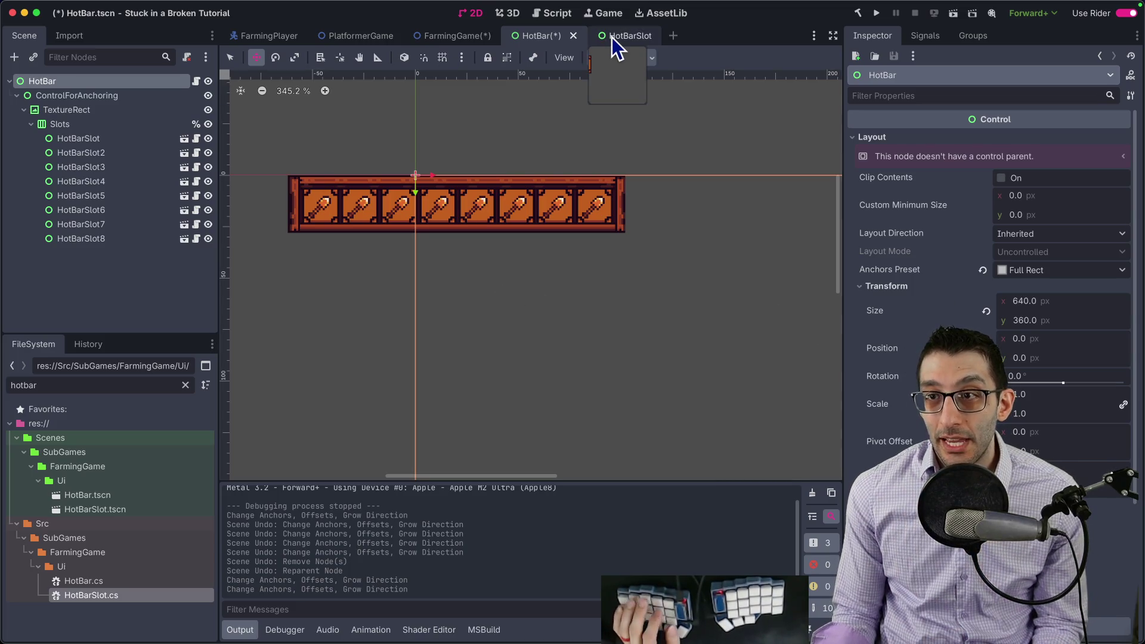
pyautogui.moveTo(63, 110); pyautogui.dragTo(56, 81)
pyautogui.click(71, 94)
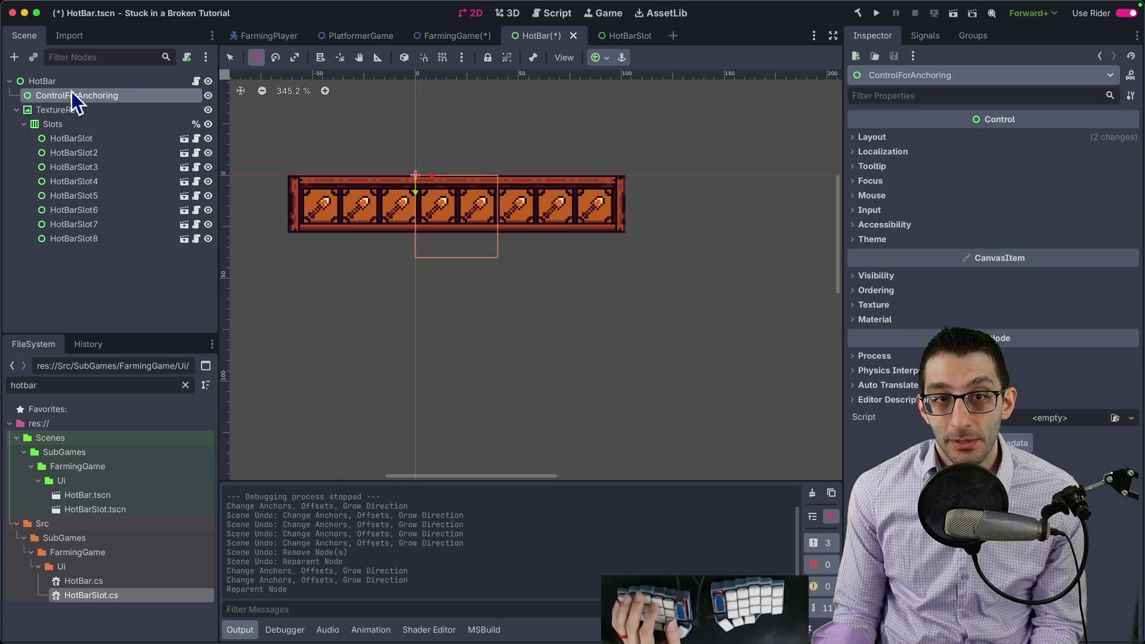
pyautogui.press('Delete')
pyautogui.press('Return')
# Edit the HotBar's pivot offset x and recenter the canvas view on the hotbar
pyautogui.click(98, 84)
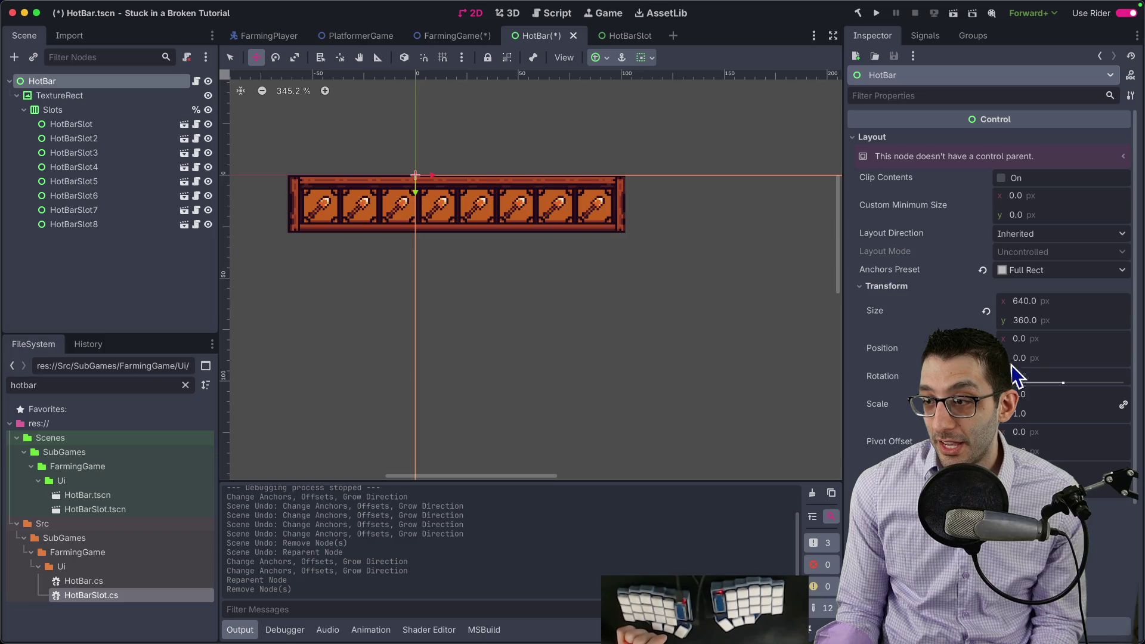
pyautogui.click(1038, 430)
pyautogui.press('Return')
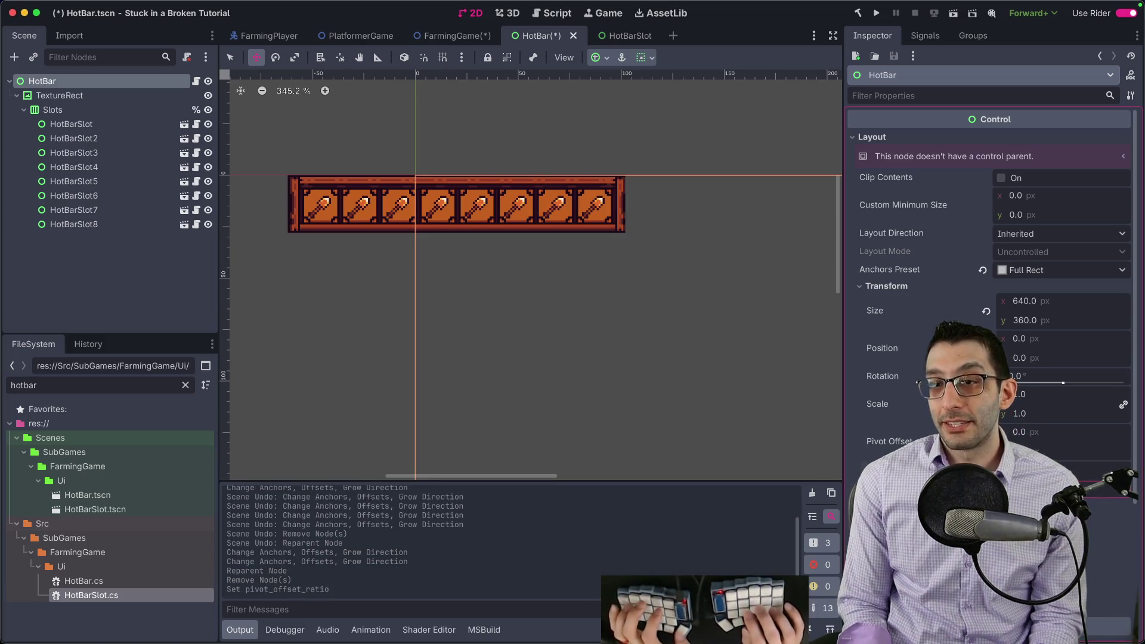
pyautogui.scroll(-4, 625, 291)
pyautogui.moveTo(712, 302); pyautogui.dragTo(453, 245)
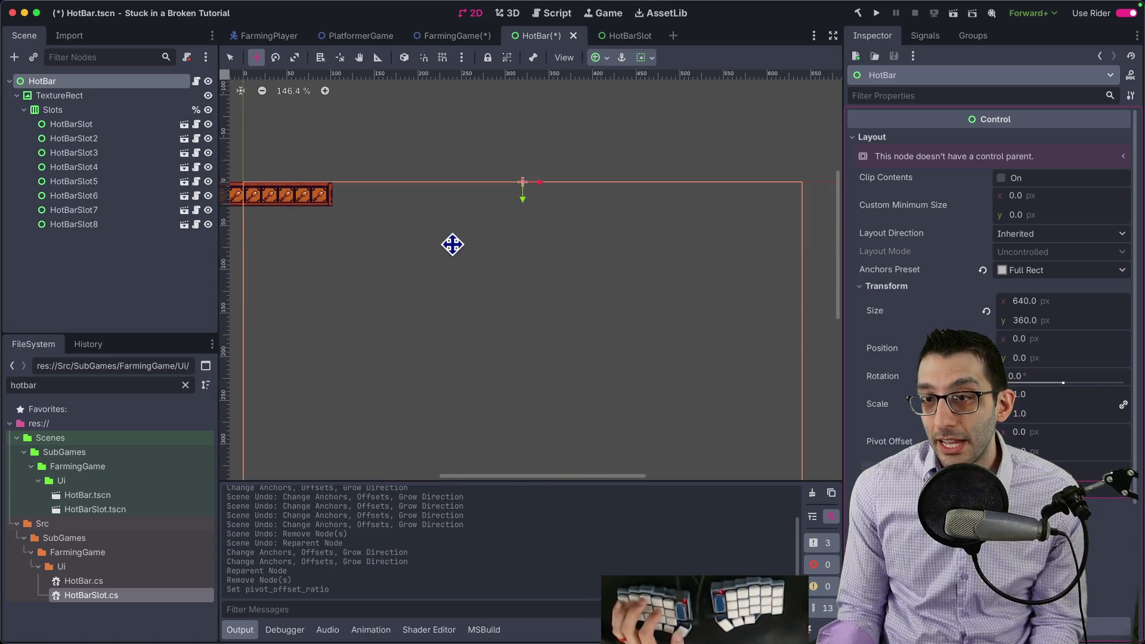
pyautogui.scroll(-1, 537, 255)
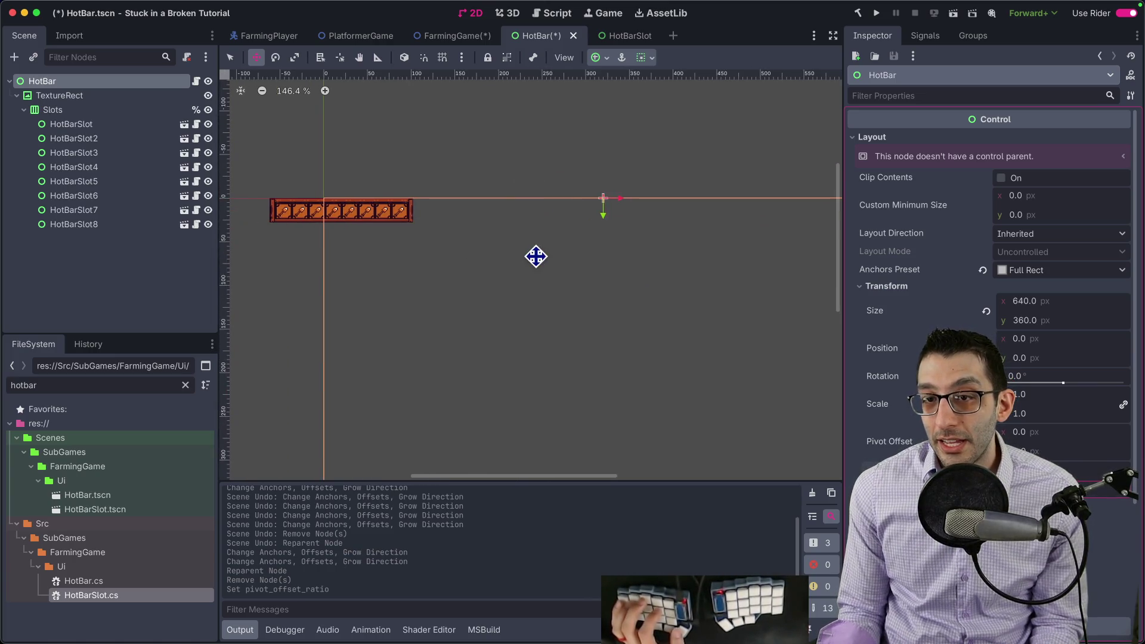
# Snap TextureRect to the scene origin and anchor the HotBar root to Top Left
pyautogui.click(74, 98)
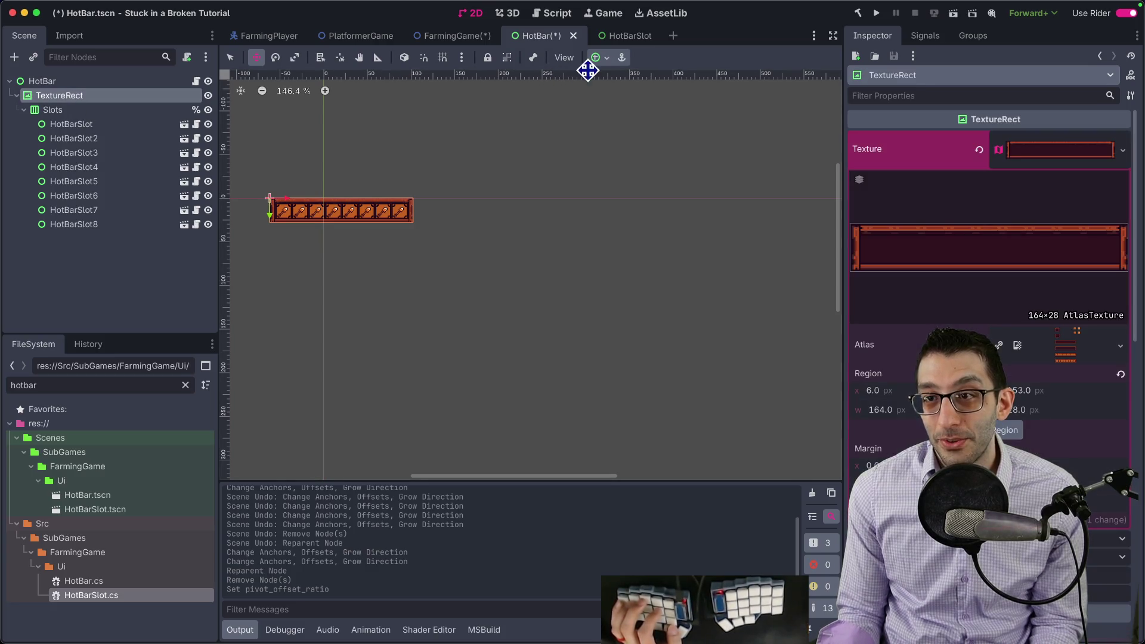
pyautogui.click(595, 57)
pyautogui.click(612, 120)
pyautogui.click(84, 82)
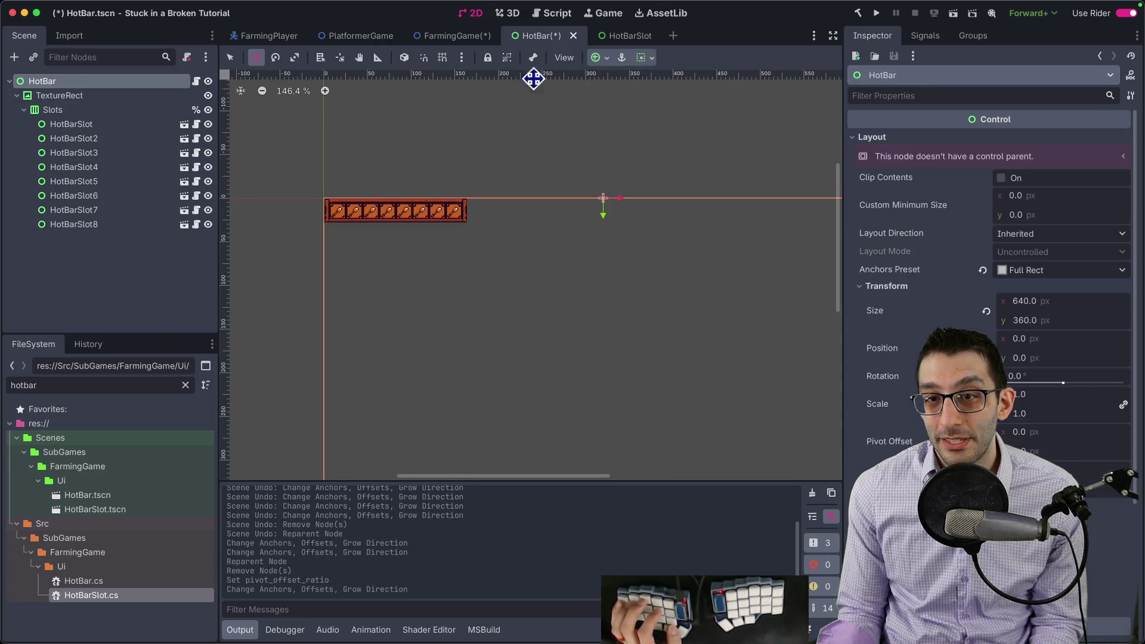
pyautogui.click(600, 57)
pyautogui.click(612, 113)
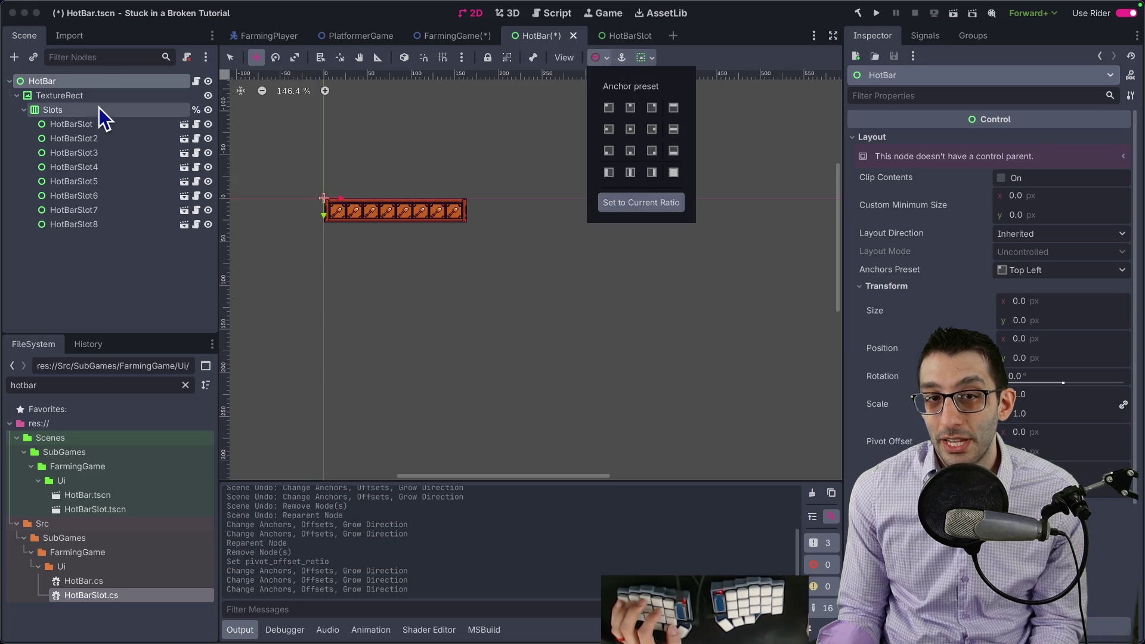
pyautogui.click(59, 97)
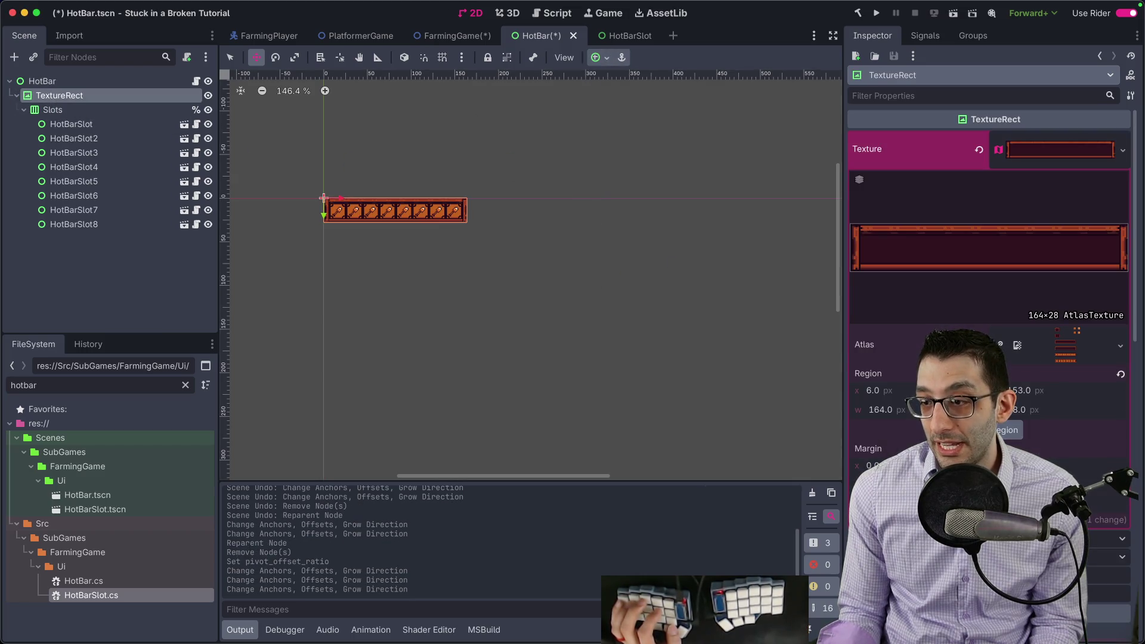
# Set TextureRect's pivot offset ratio to x 0.5, y 1.0 and save the HotBar scene
pyautogui.scroll(-5, 990, 298)
pyautogui.scroll(-5, 990, 299)
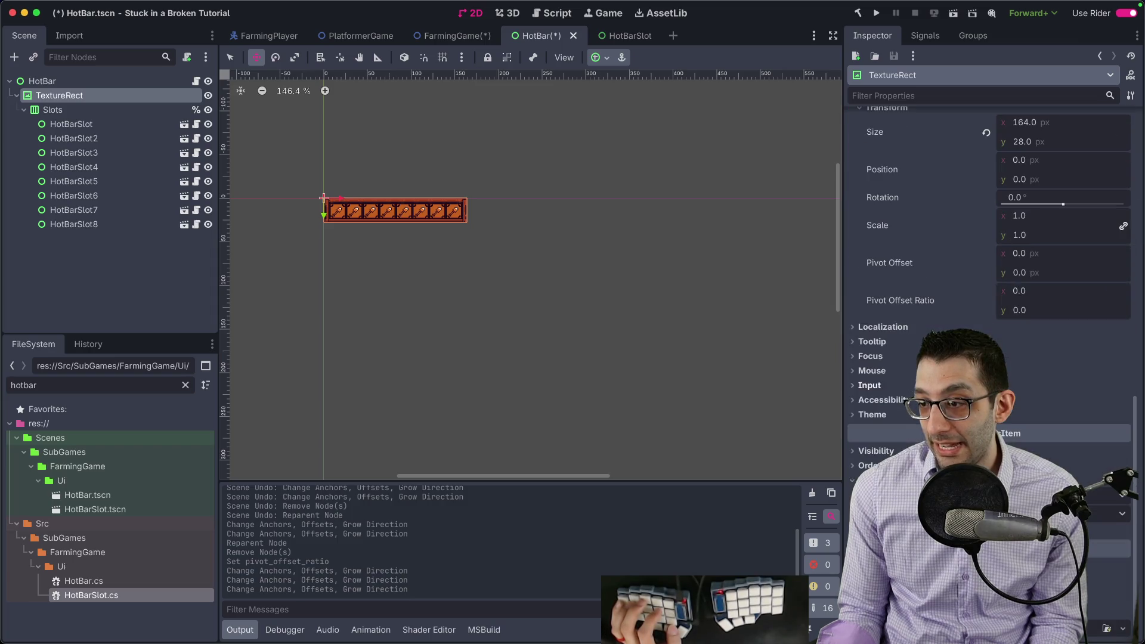
pyautogui.write('0.5')
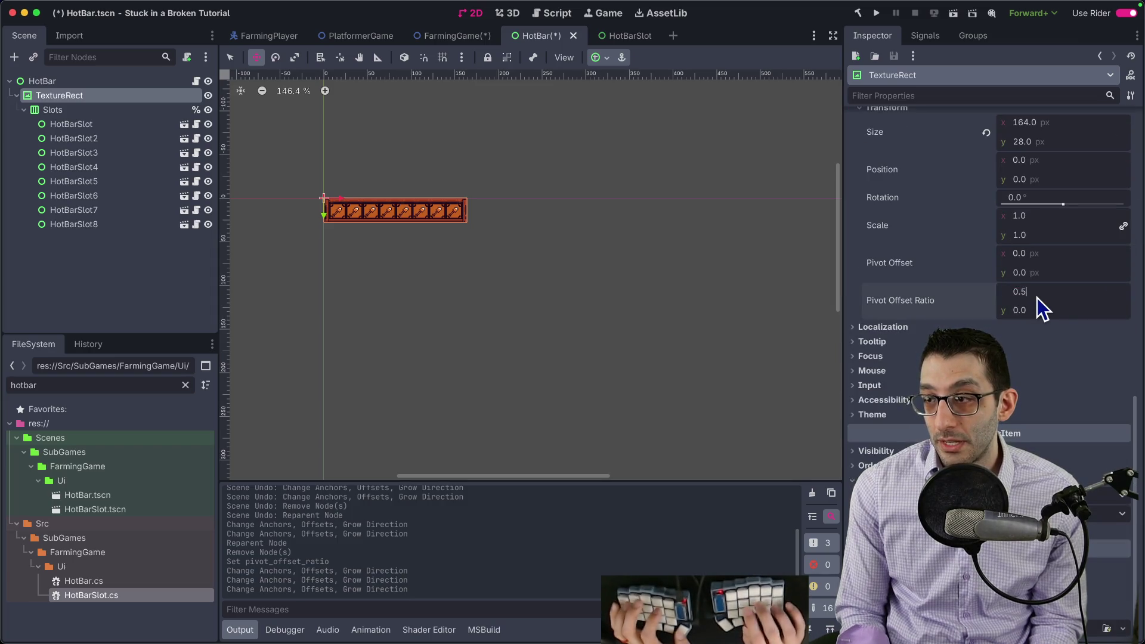
pyautogui.press('Tab')
pyautogui.scroll(5, 518, 233)
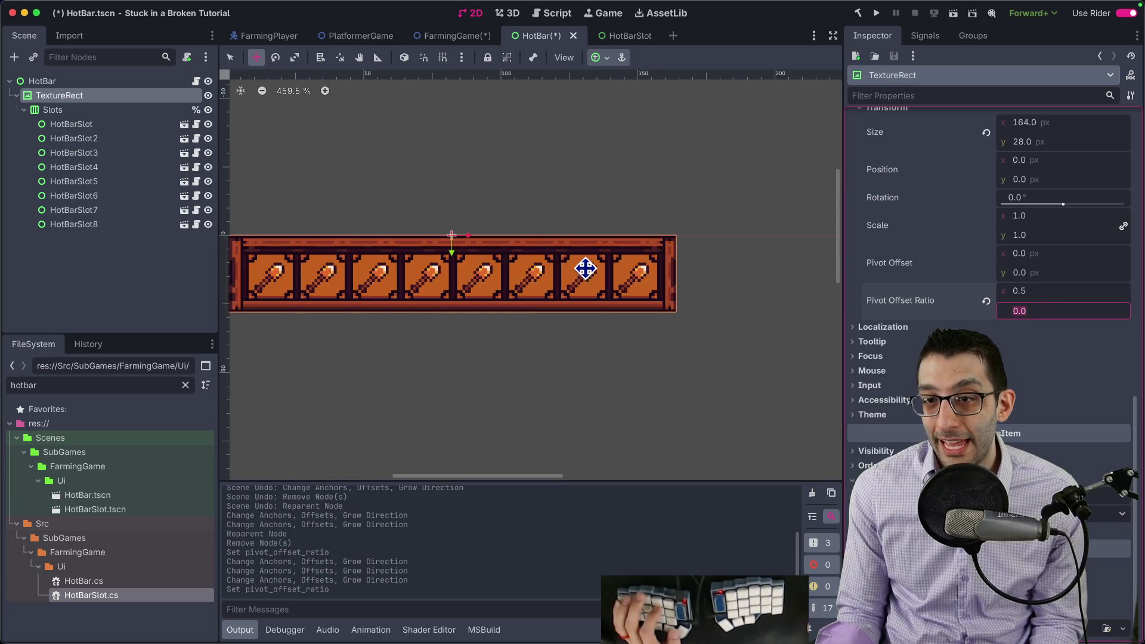
pyautogui.write('1')
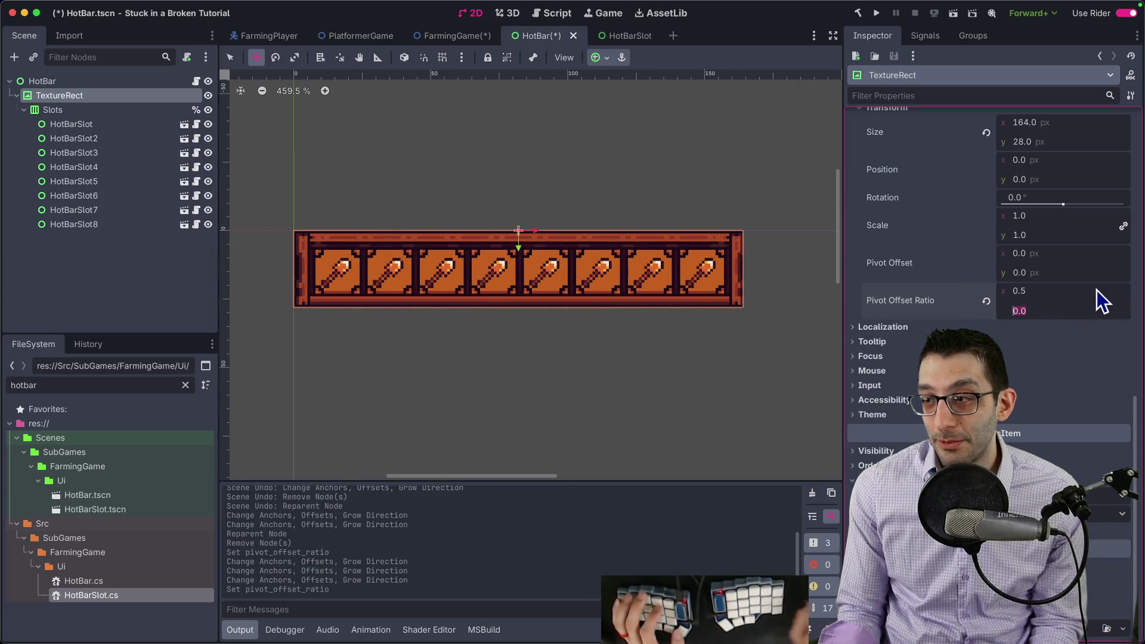
pyautogui.press('Return')
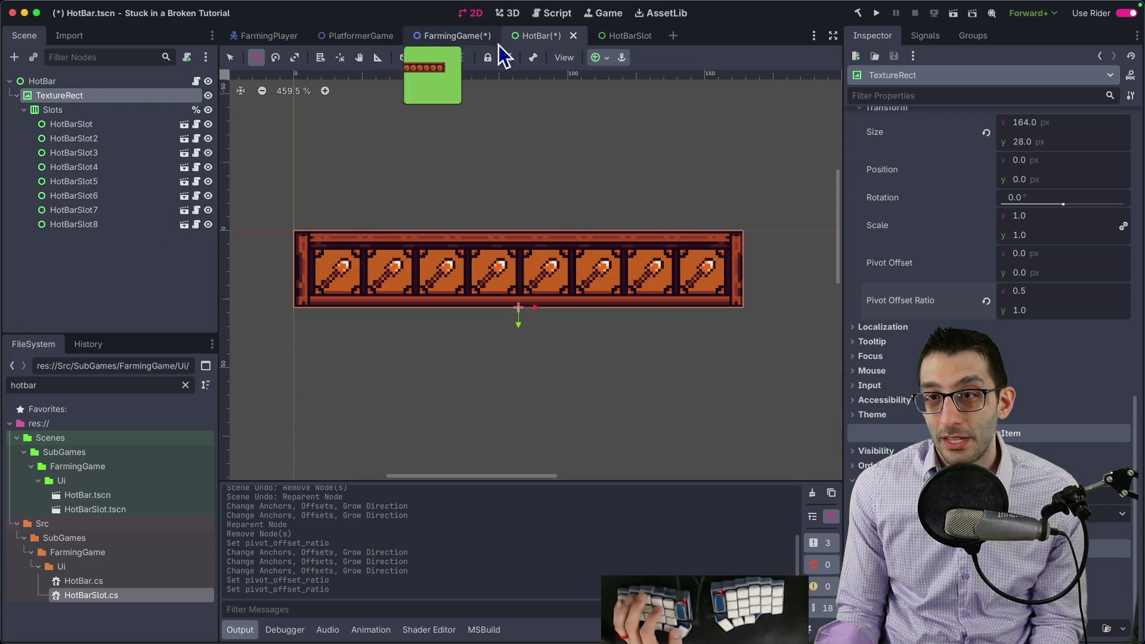
pyautogui.hotkey('ctrl', 's')
# Flip through the HotBarSlot and FarmingGame scenes, returning to HotBar with its root selected
pyautogui.click(621, 36)
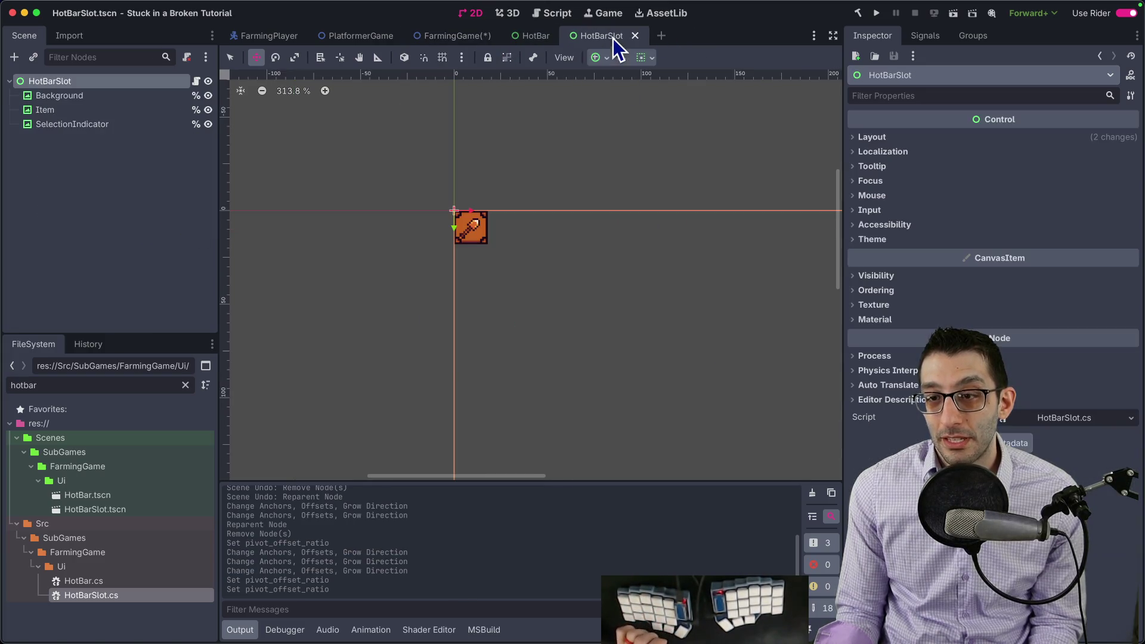
pyautogui.click(451, 37)
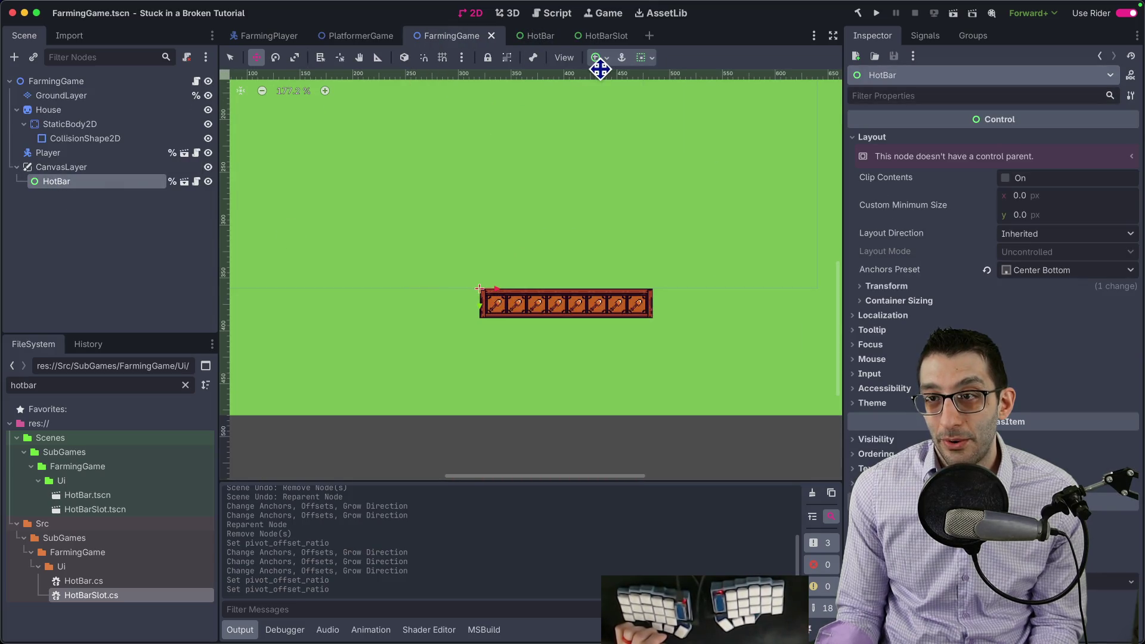
pyautogui.click(605, 37)
pyautogui.click(523, 36)
pyautogui.click(80, 84)
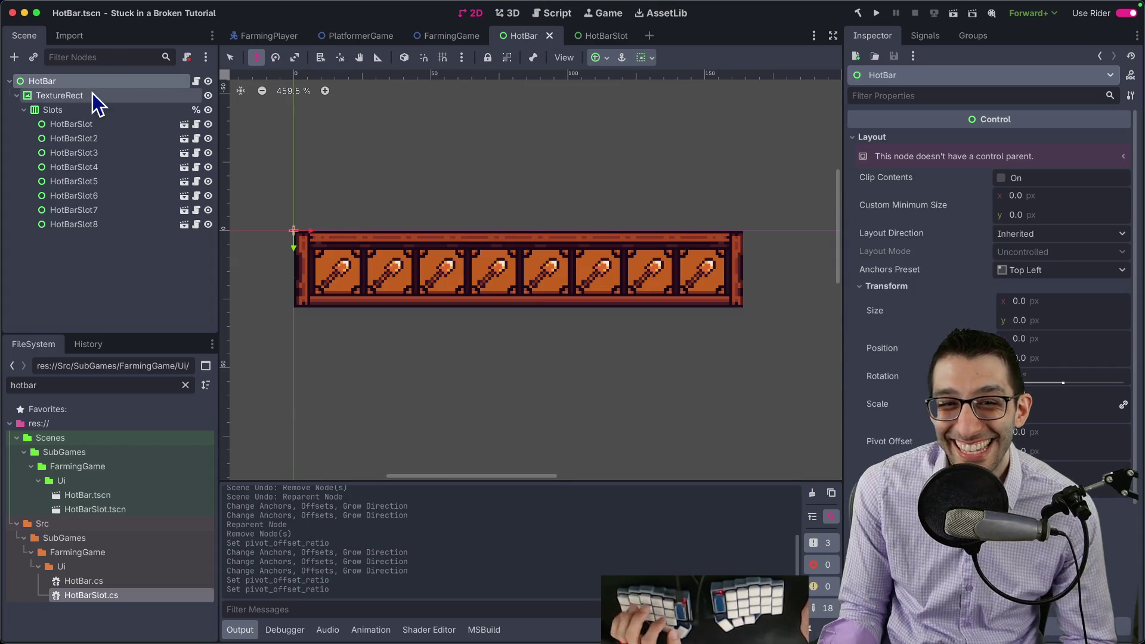
# Make TextureRect the root of the HotBar scene
pyautogui.click(75, 96)
pyautogui.rightClick(70, 98)
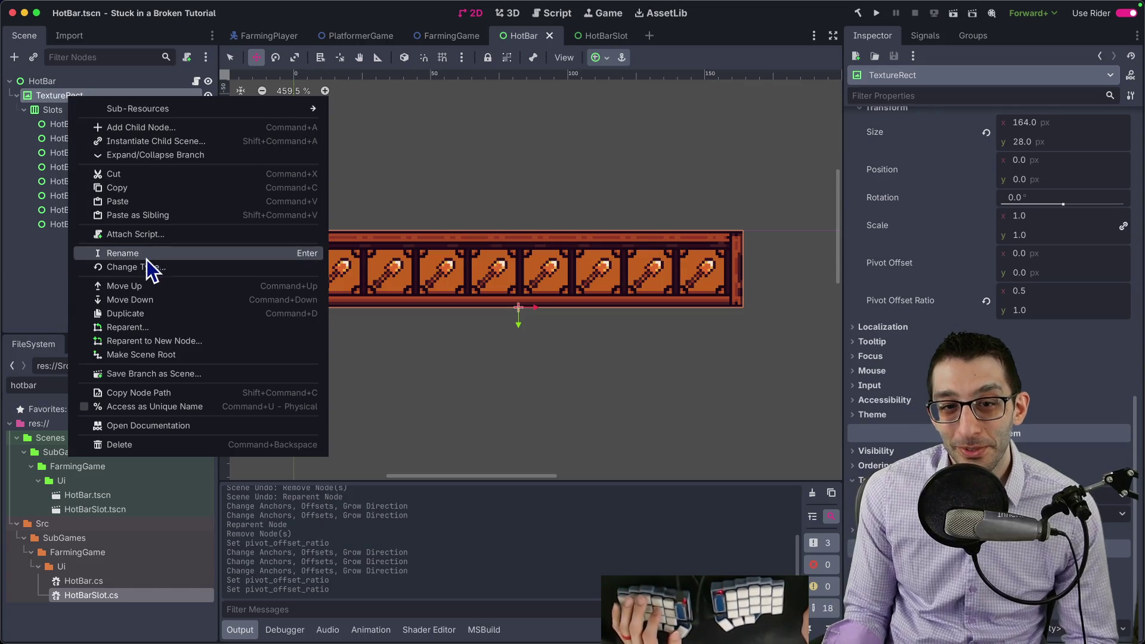
pyautogui.click(164, 356)
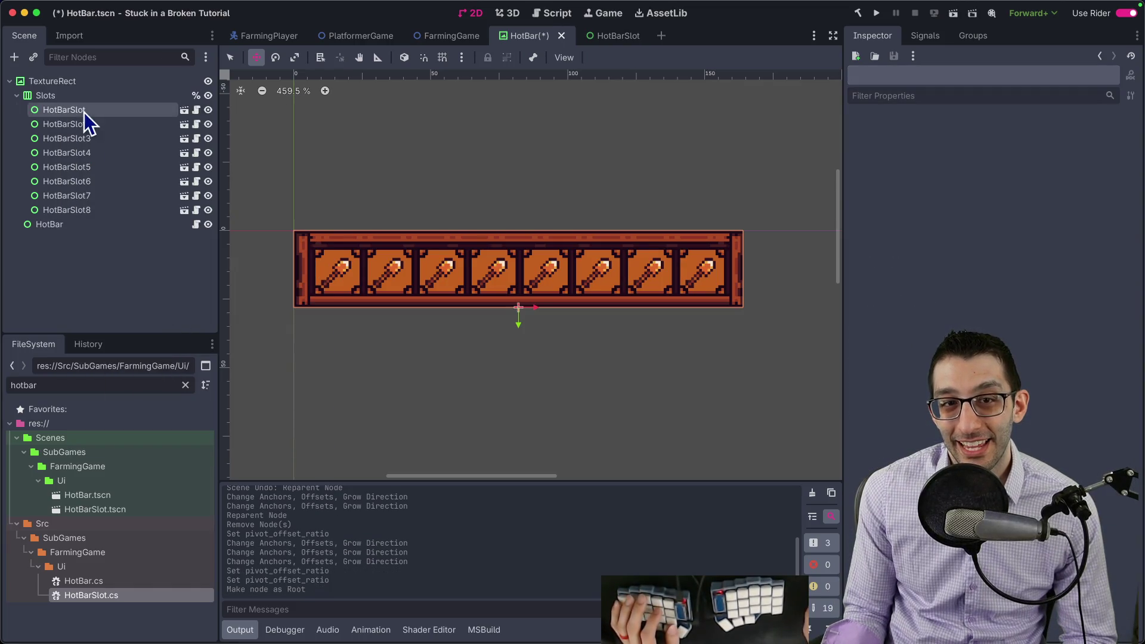
# Attach HotBar.cs to TextureRect, delete the old HotBar node, and save the scene
pyautogui.click(76, 224)
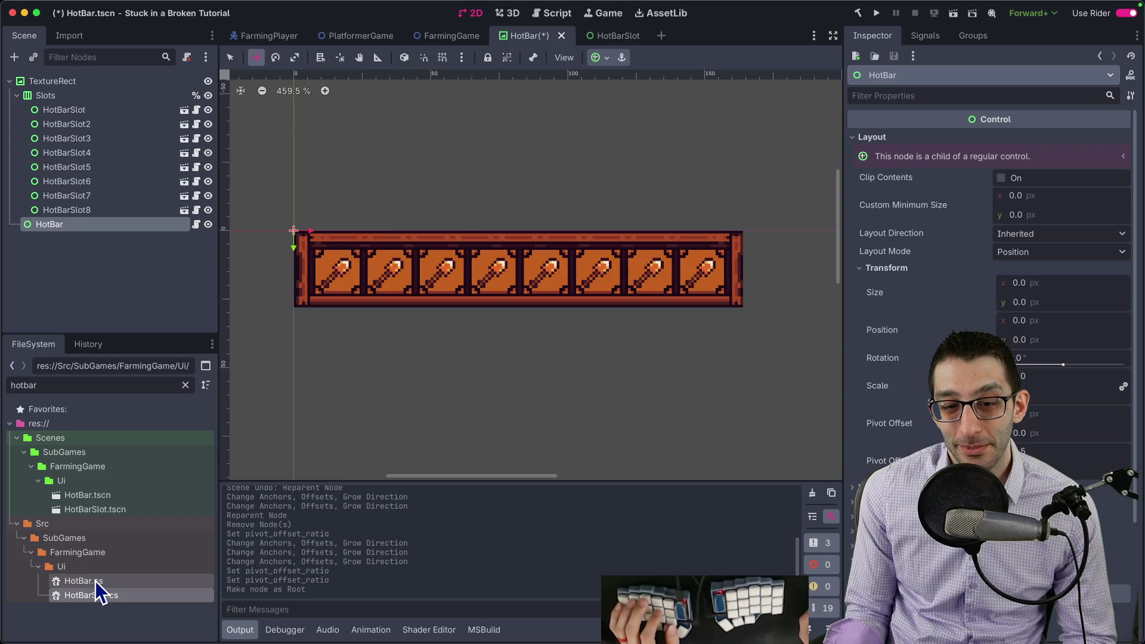
pyautogui.moveTo(91, 581); pyautogui.dragTo(67, 96)
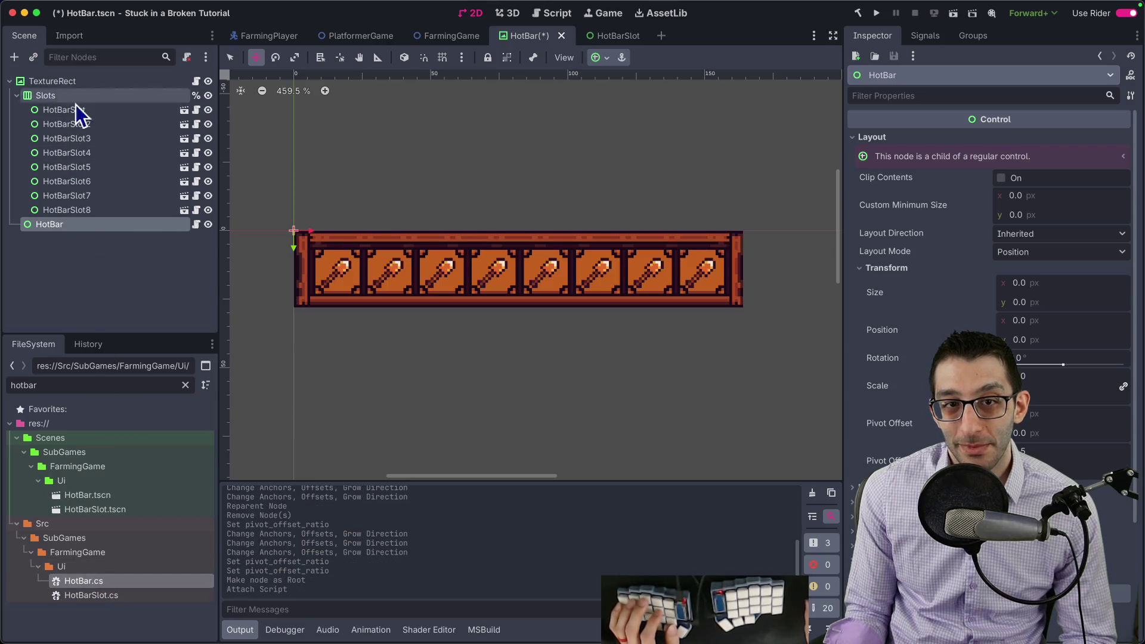
pyautogui.click(83, 224)
pyautogui.press('Delete')
pyautogui.press('Return')
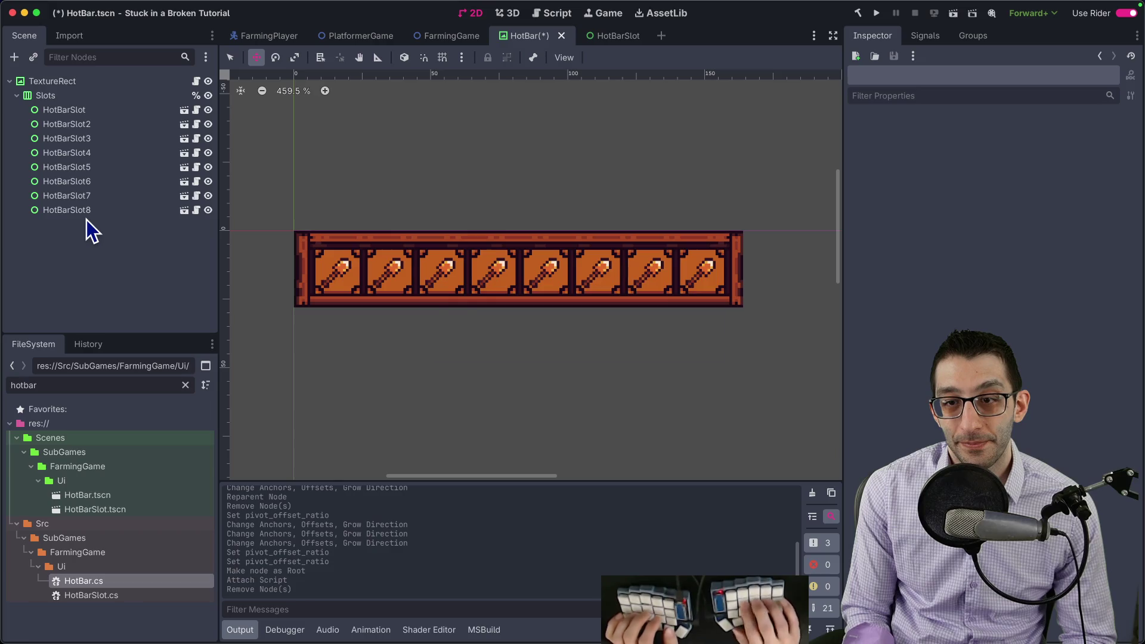
pyautogui.hotkey('ctrl', 's')
pyautogui.click(509, 238)
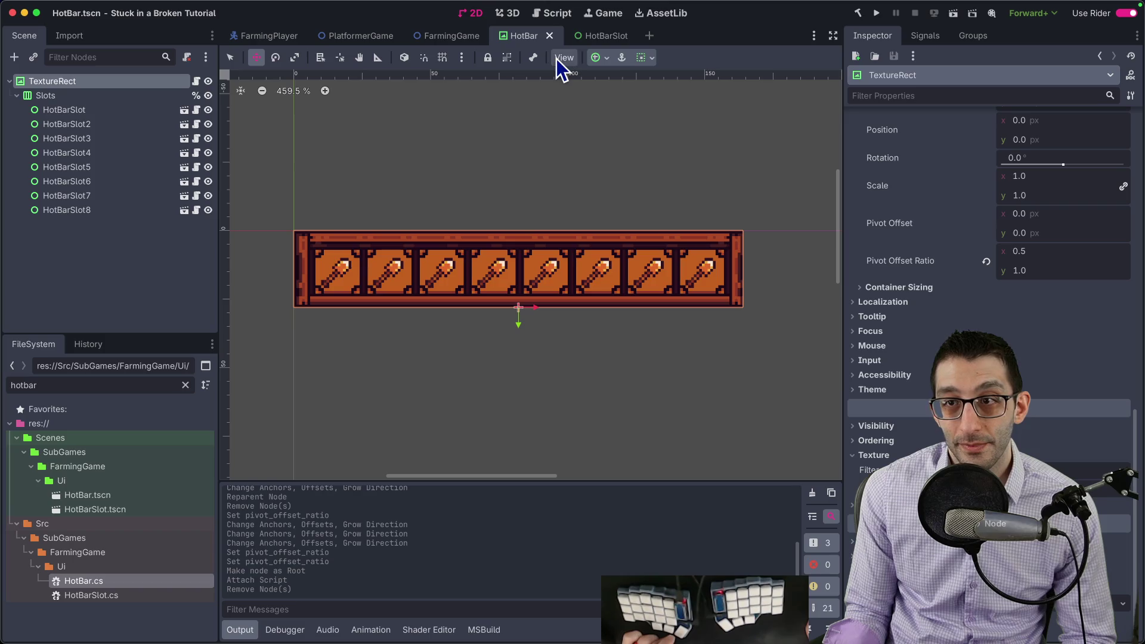
# Review the HotBarSlot, HotBar and FarmingGame scenes, ending on FarmingGame
pyautogui.click(584, 37)
pyautogui.click(450, 43)
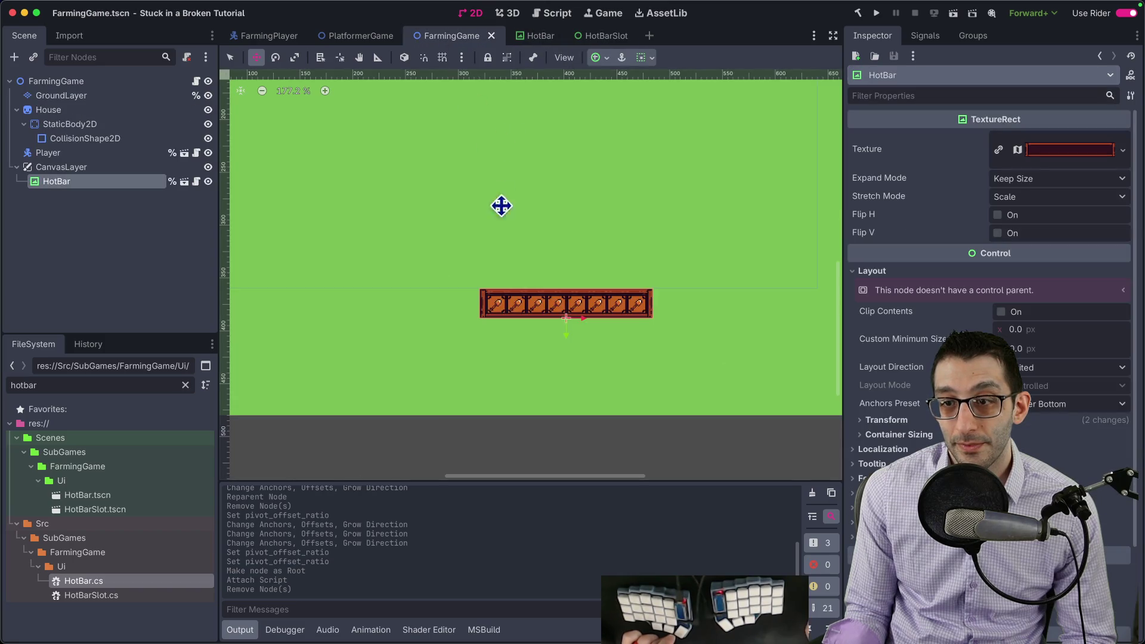
pyautogui.scroll(-3, 467, 122)
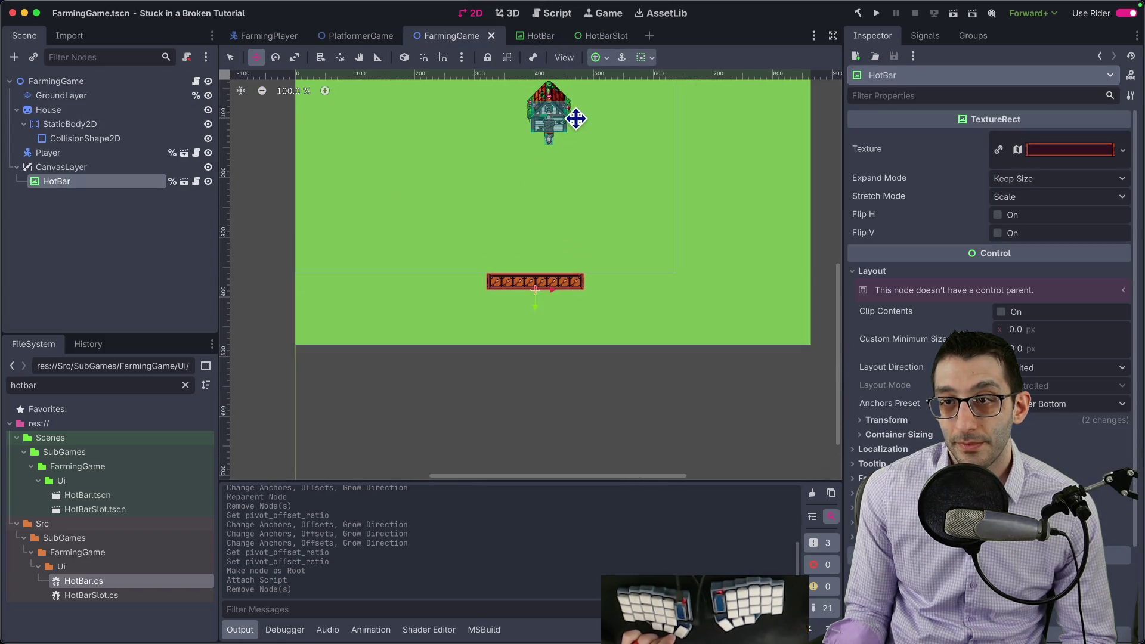
pyautogui.click(546, 36)
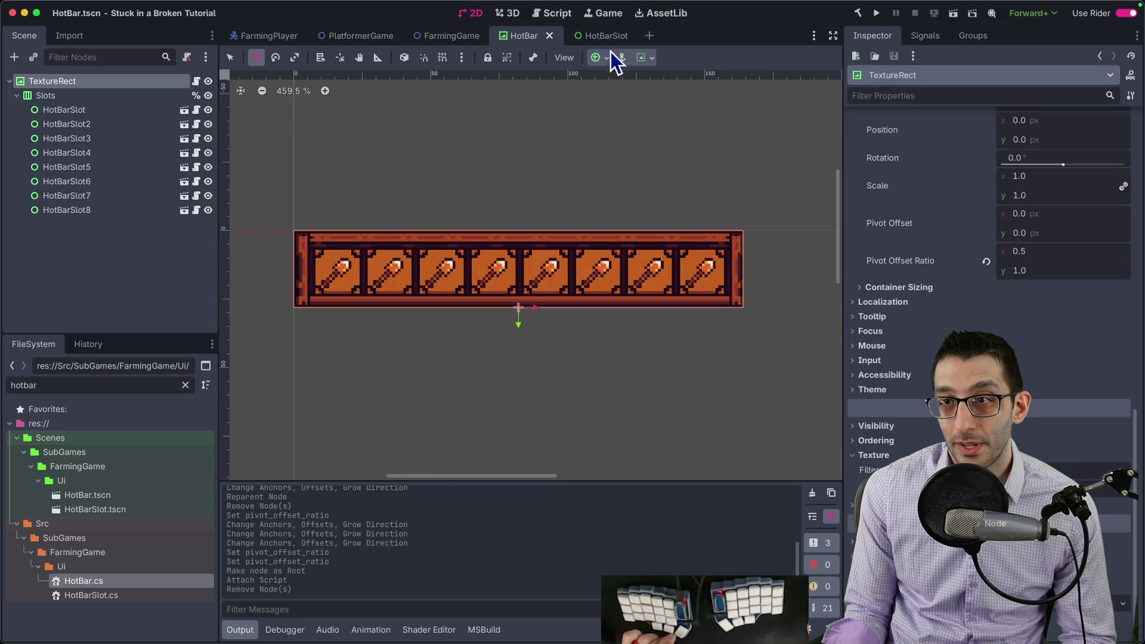
pyautogui.click(601, 39)
pyautogui.click(506, 39)
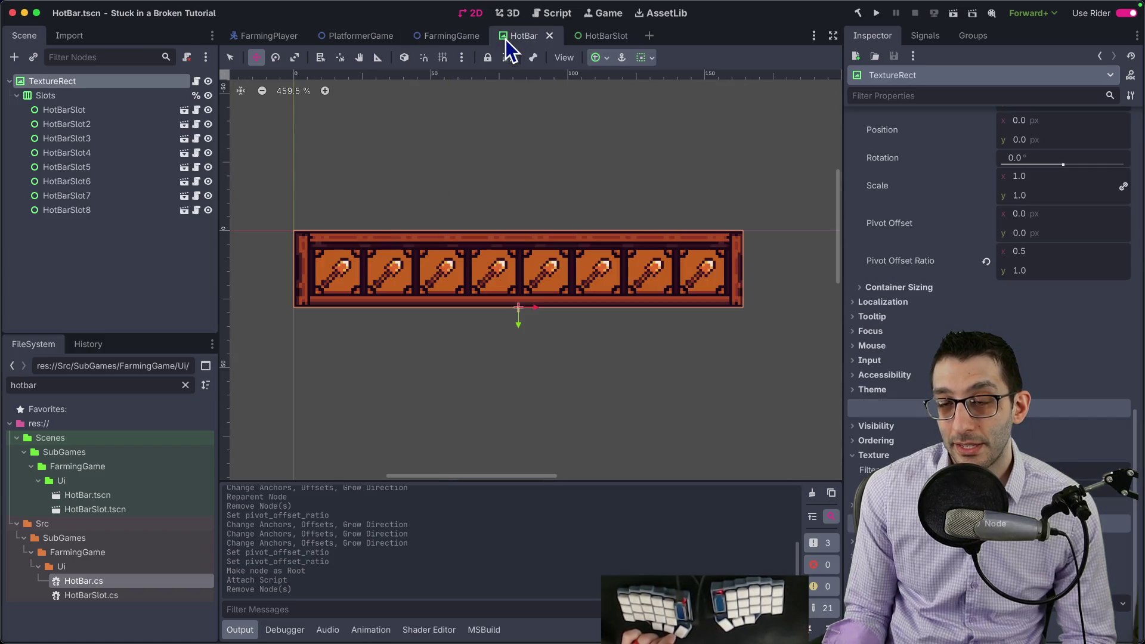
pyautogui.click(456, 35)
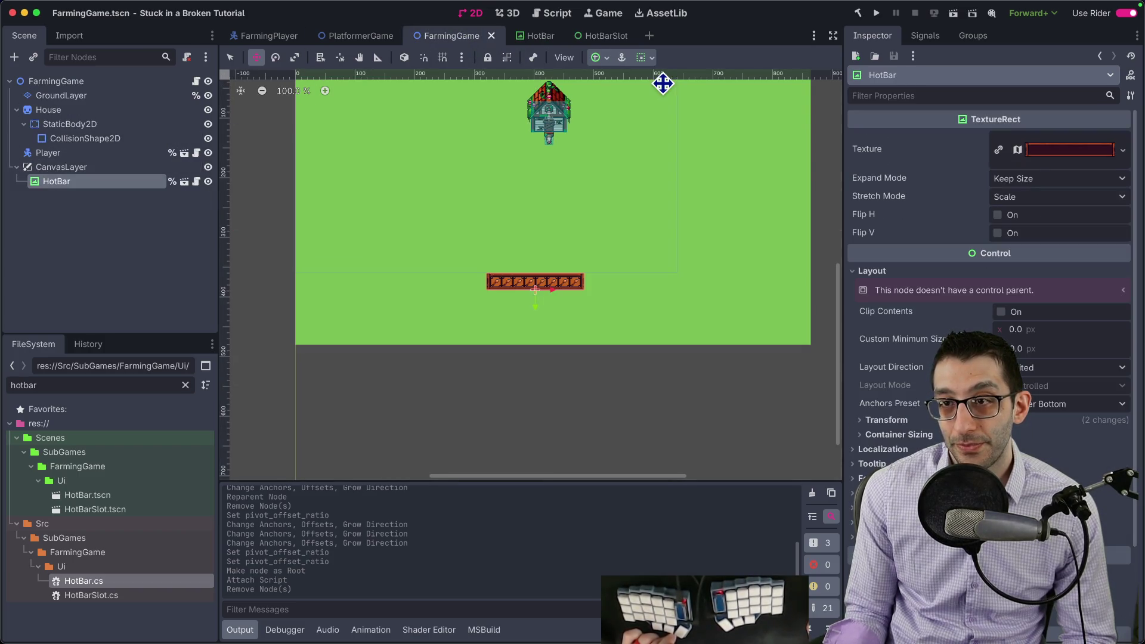
# Apply a bottom-center anchor preset to the HotBar and save the FarmingGame scene
pyautogui.click(609, 60)
pyautogui.click(630, 150)
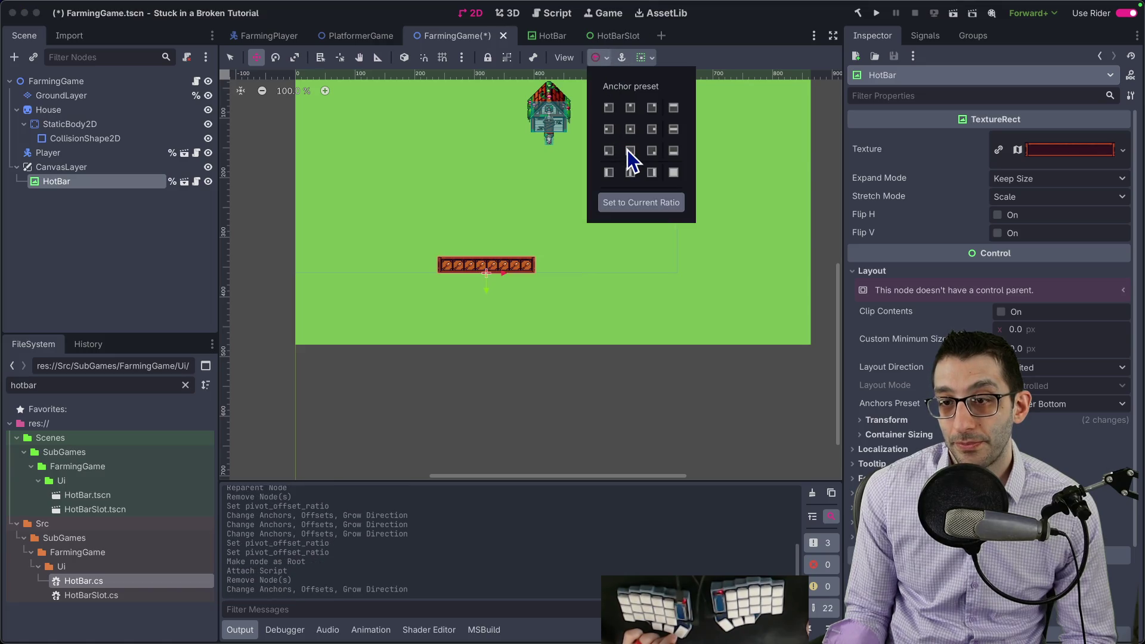
pyautogui.click(491, 159)
pyautogui.scroll(-2, 491, 163)
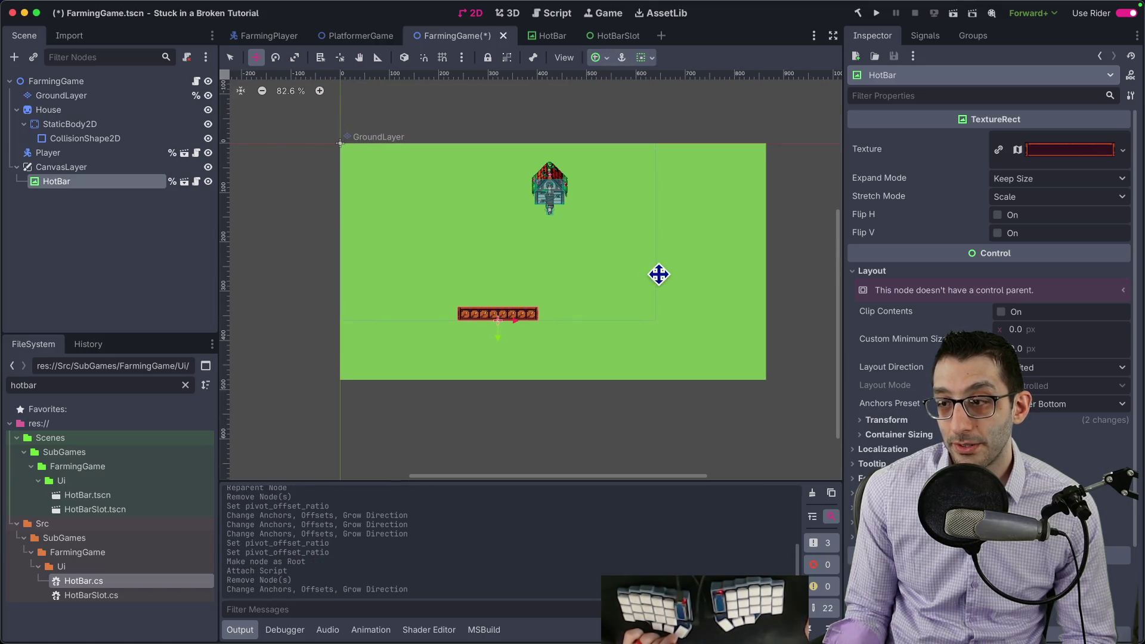
pyautogui.press('super+s')
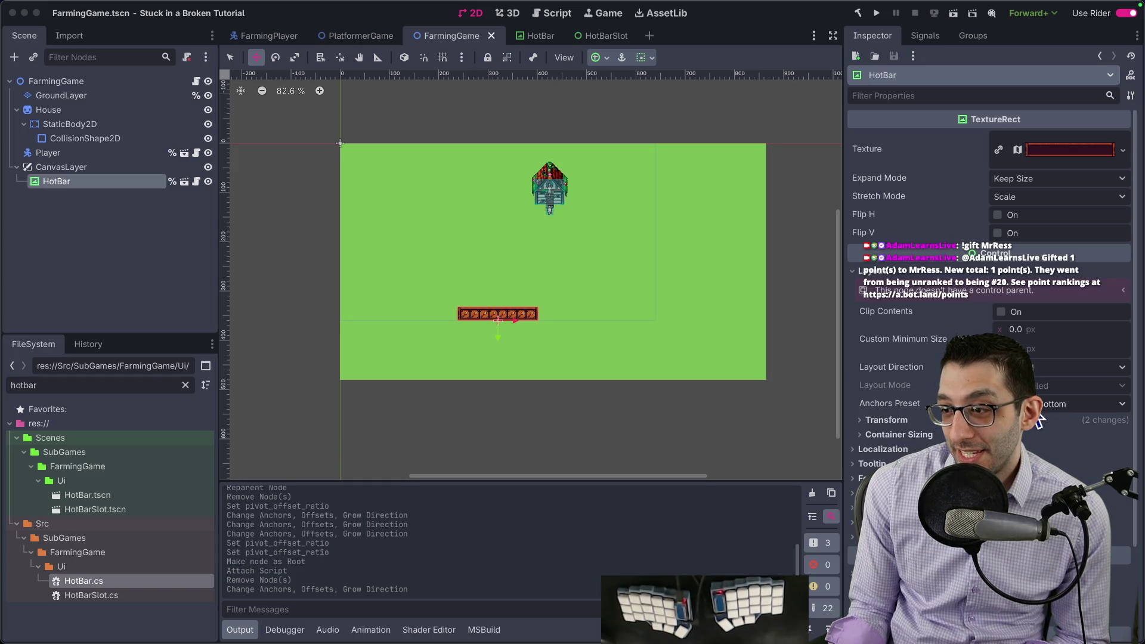
# Nudge the HotBar's top anchor to 0.972 and launch the game
pyautogui.click(1038, 405)
pyautogui.click(1050, 412)
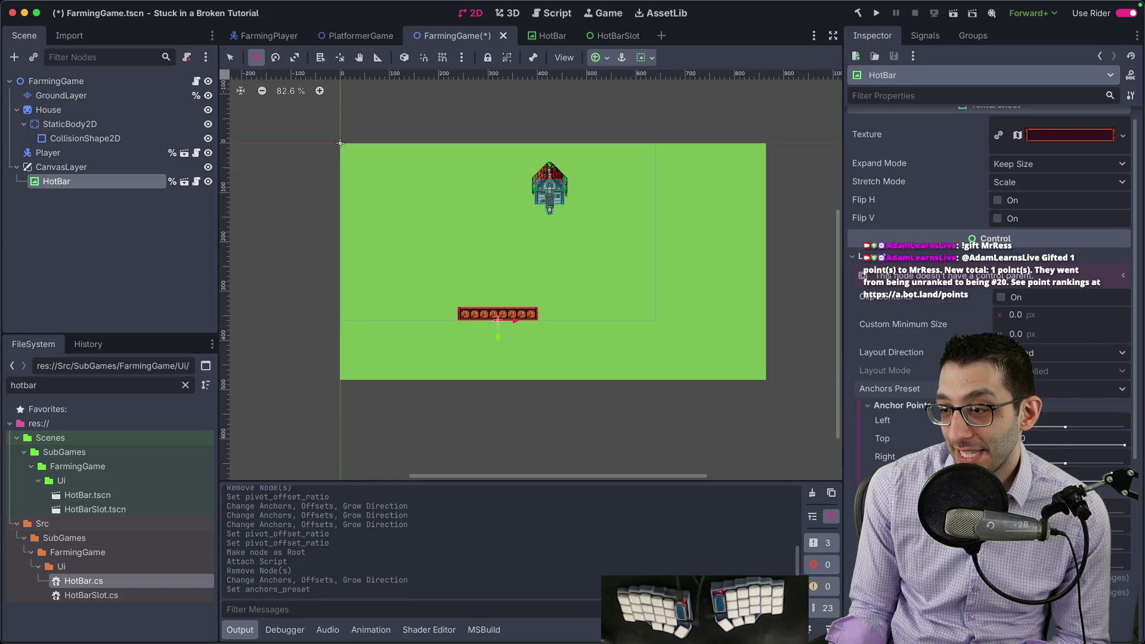
pyautogui.moveTo(1126, 500); pyautogui.dragTo(1123, 500)
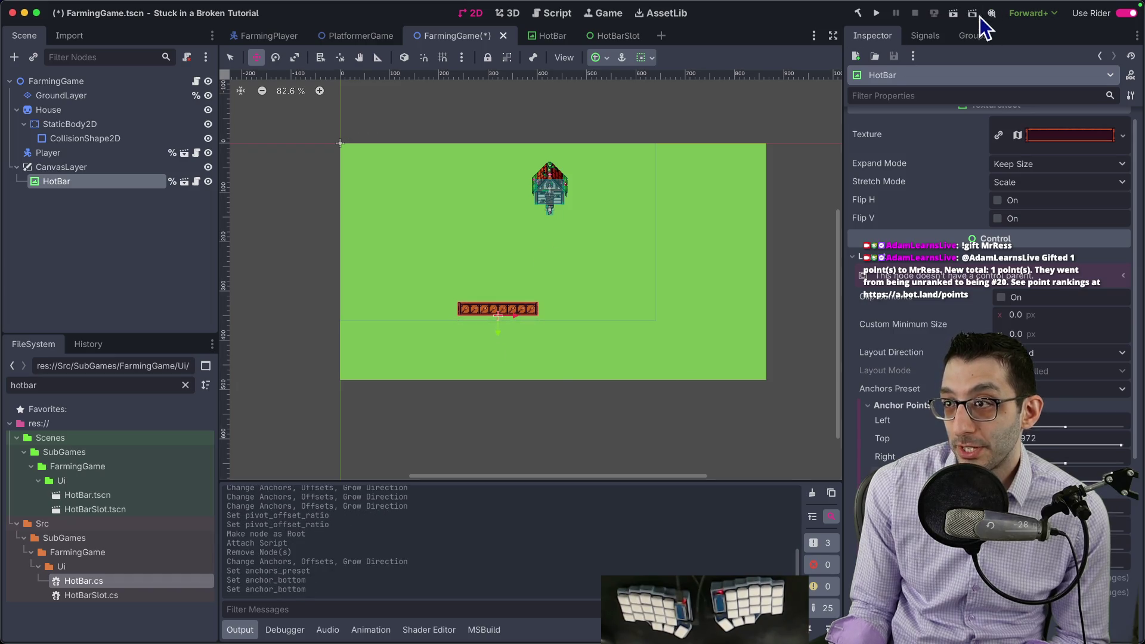
pyautogui.click(877, 13)
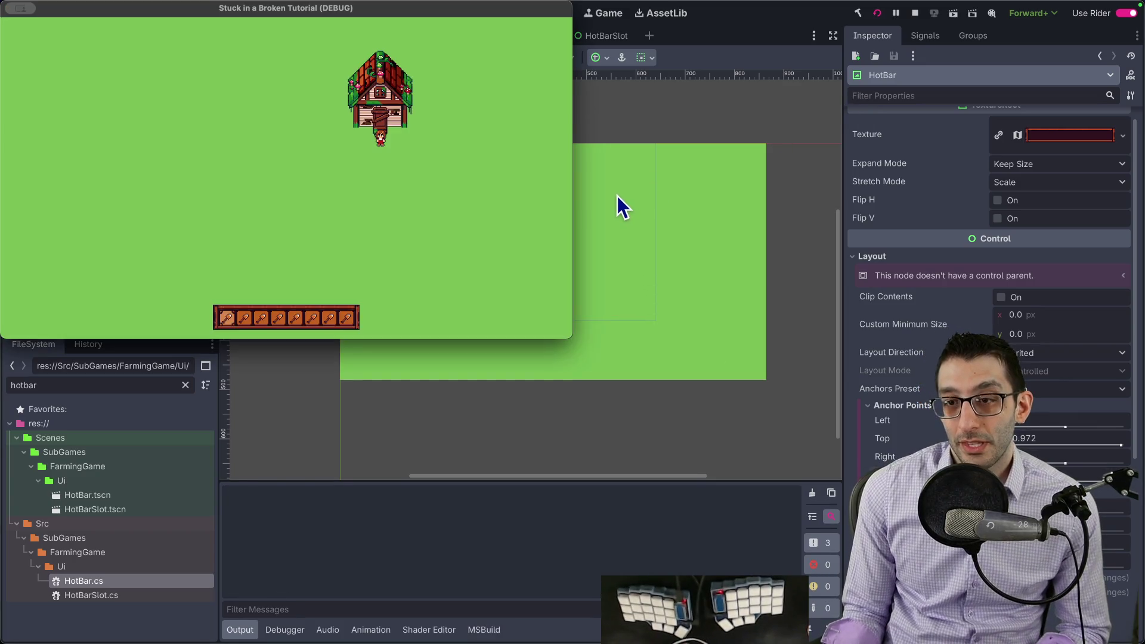
# Walk the farmer down toward the hotbar and till a square with the second tool
pyautogui.press('Down')
pyautogui.press('Left')
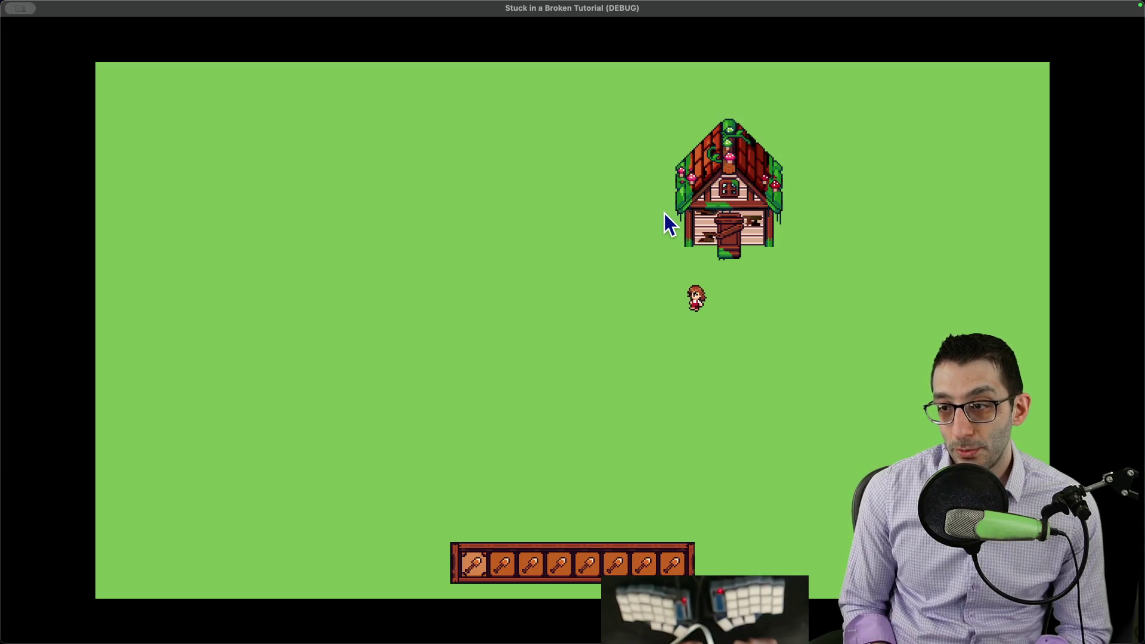
pyautogui.press('Down')
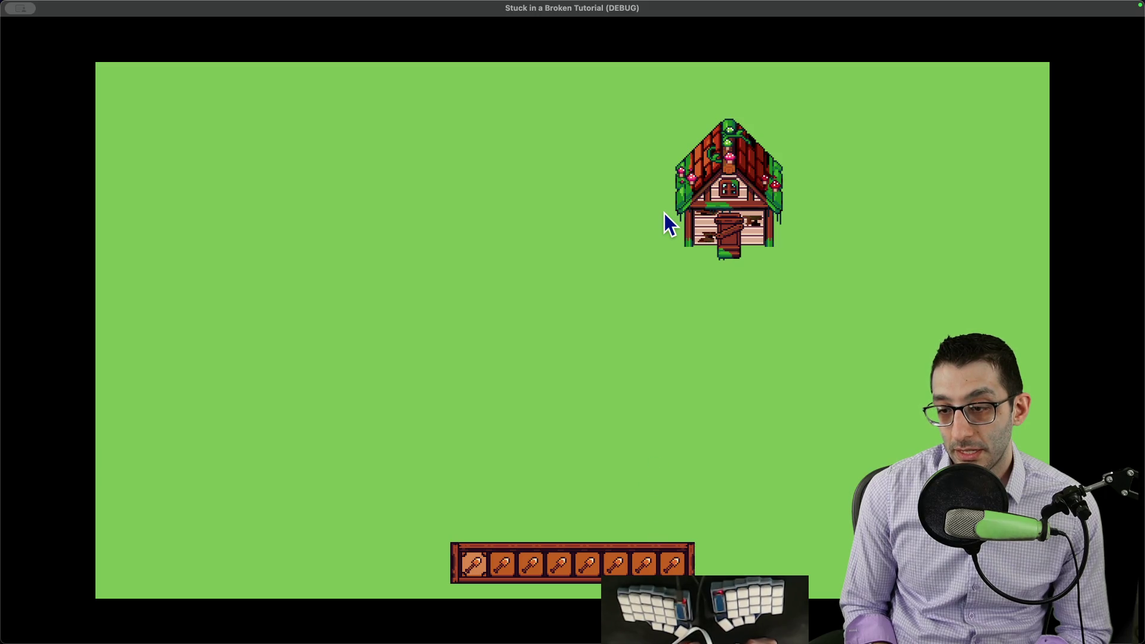
pyautogui.press('Down')
pyautogui.press('Left')
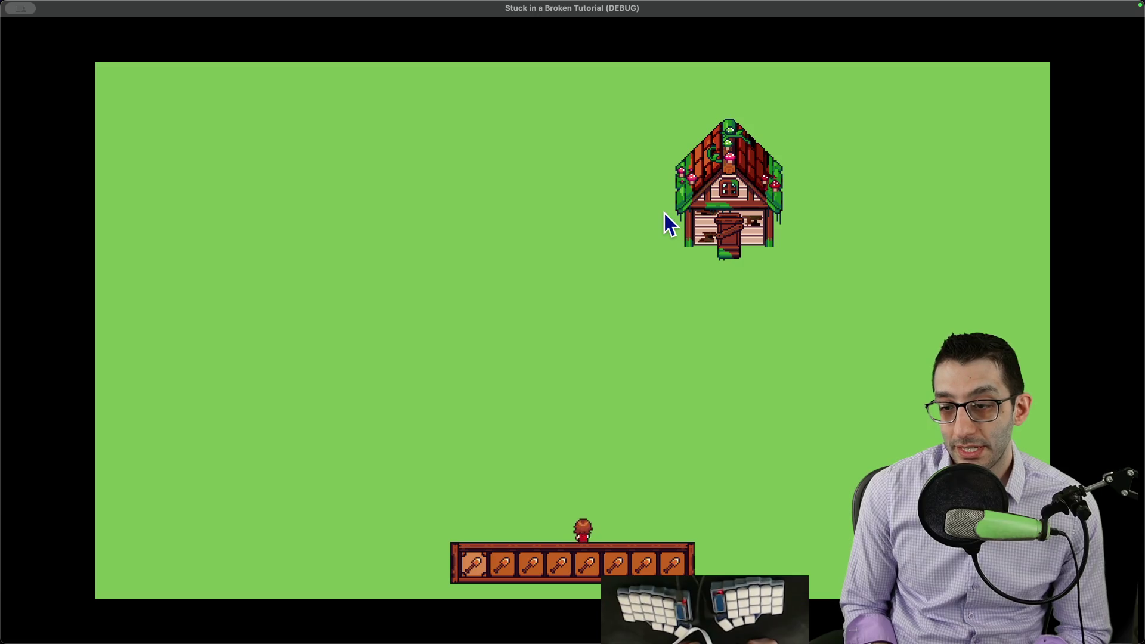
pyautogui.press('space')
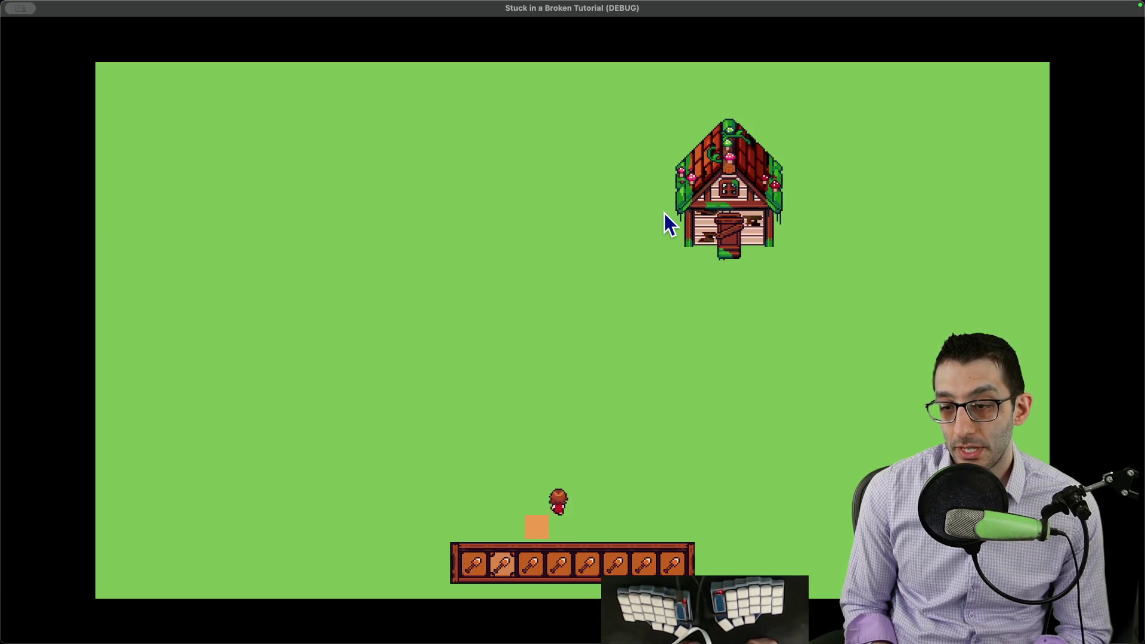
pyautogui.press('space')
# Pick the third tool, till a strip to the right, then reselect the second tool
pyautogui.press('Up')
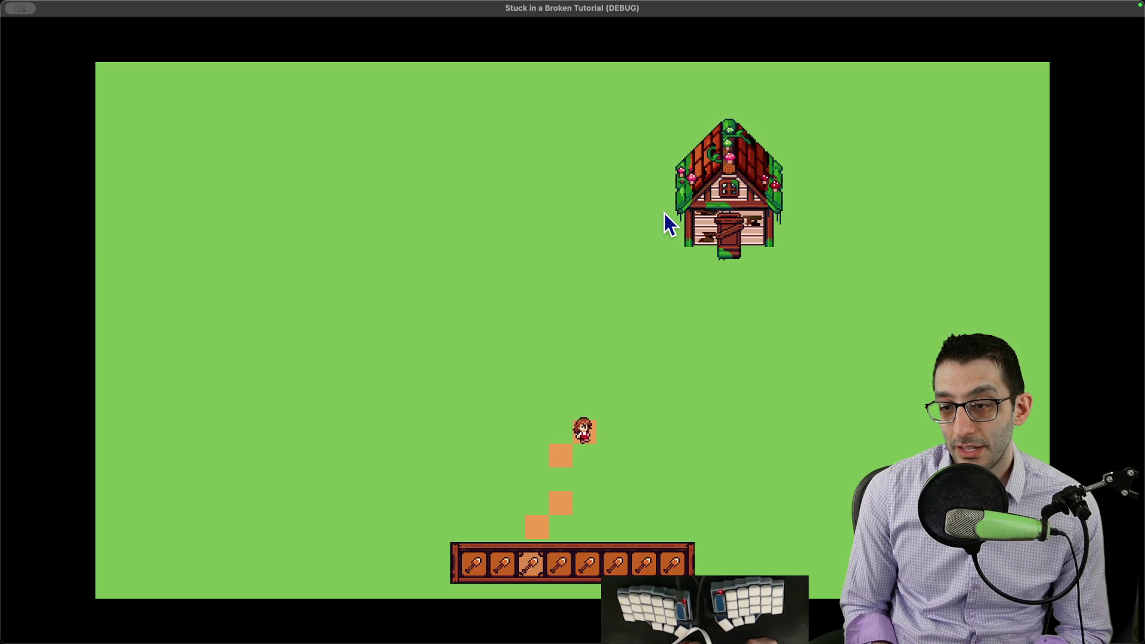
pyautogui.press('space')
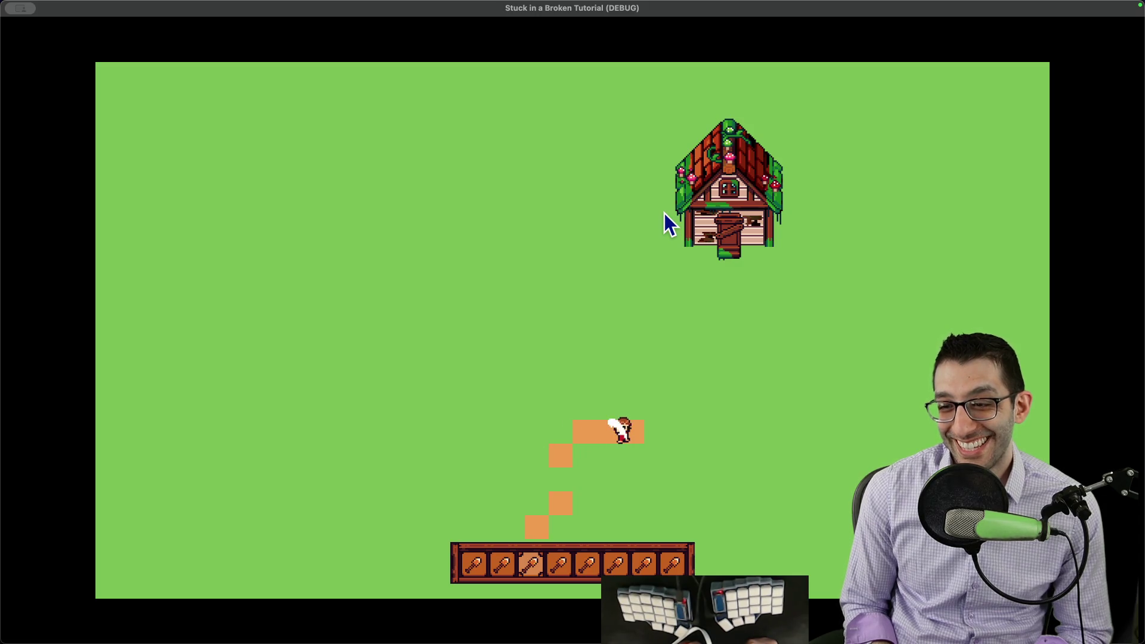
pyautogui.press('Right')
pyautogui.press('Up')
pyautogui.press('Up')
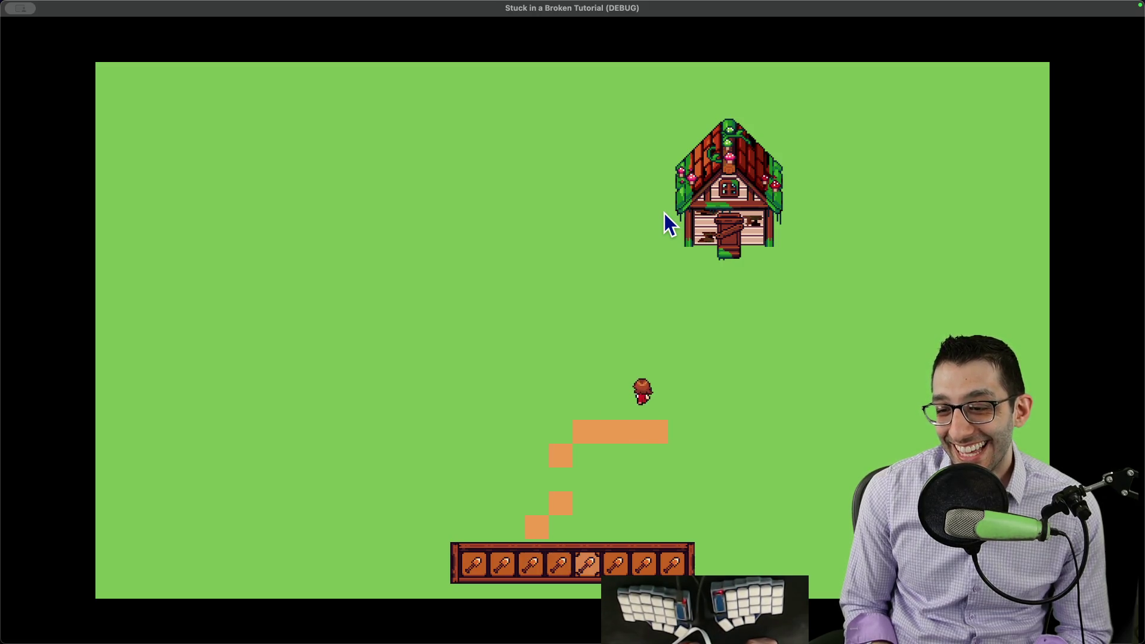
pyautogui.press('Left')
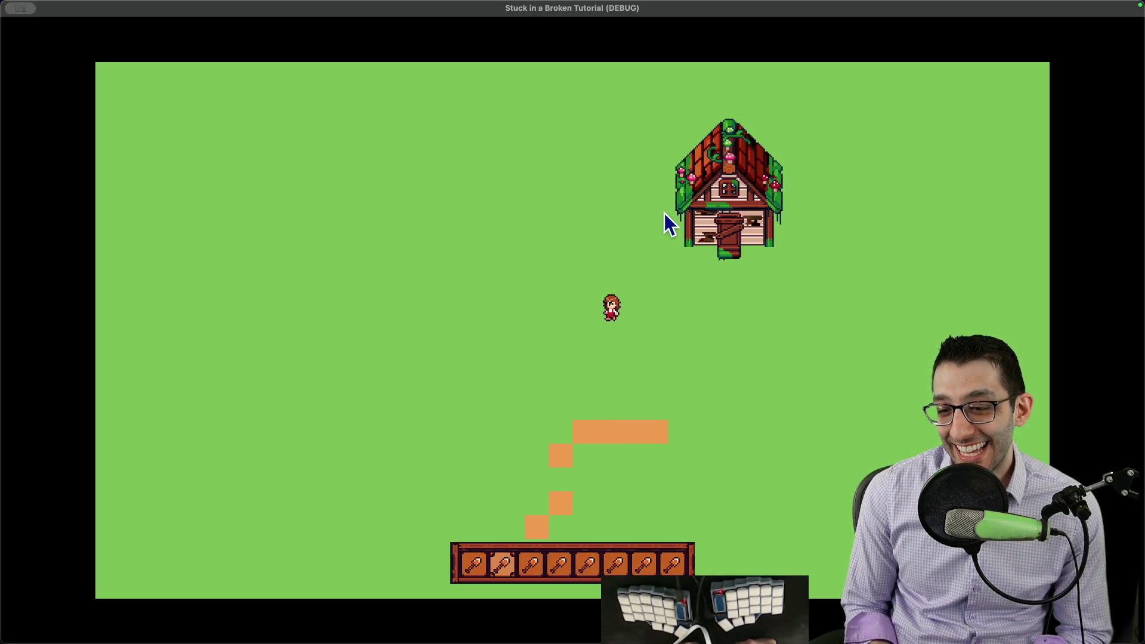
pyautogui.press('Left')
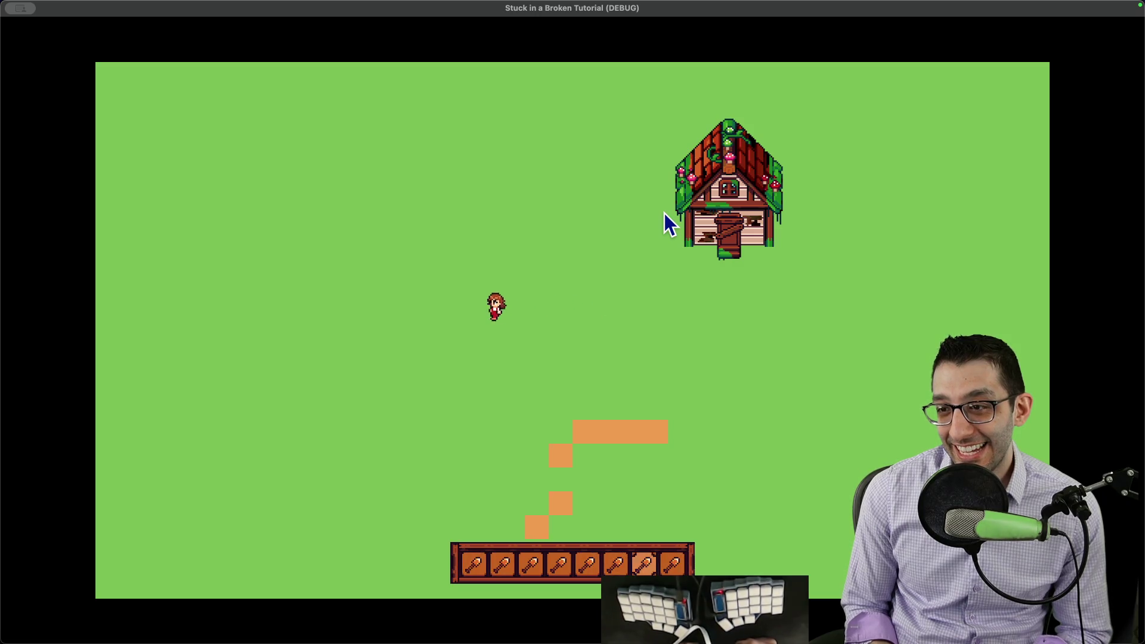
pyautogui.press('Down')
pyautogui.press('Right')
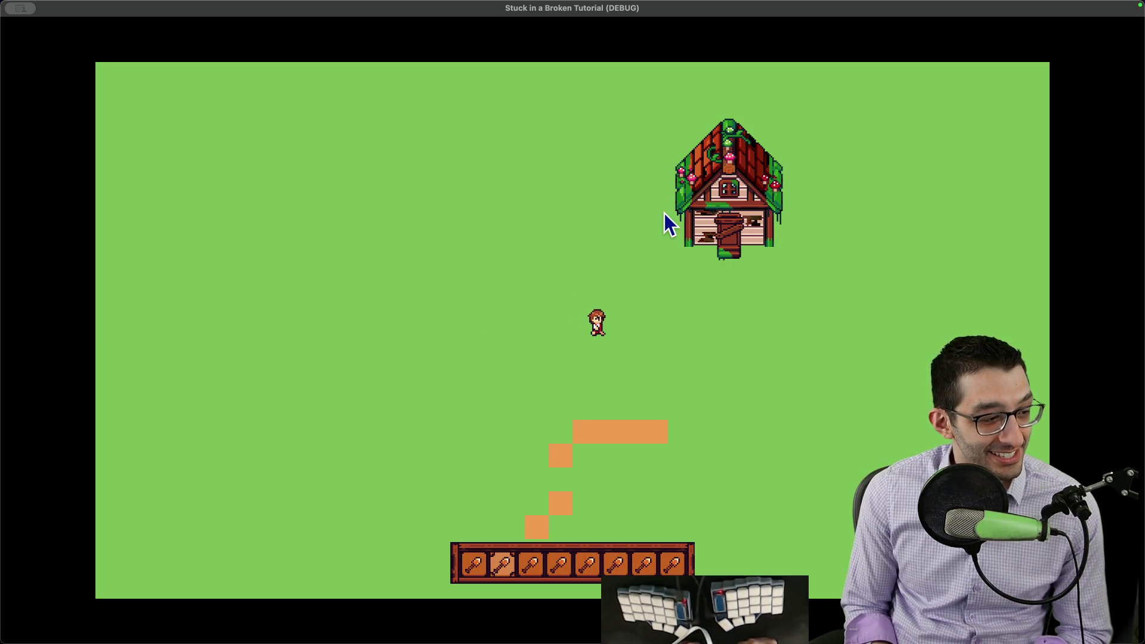
# Till a widening strip of soil below the house, working right then back left
pyautogui.press('Up')
pyautogui.press('Right')
pyautogui.press('Right')
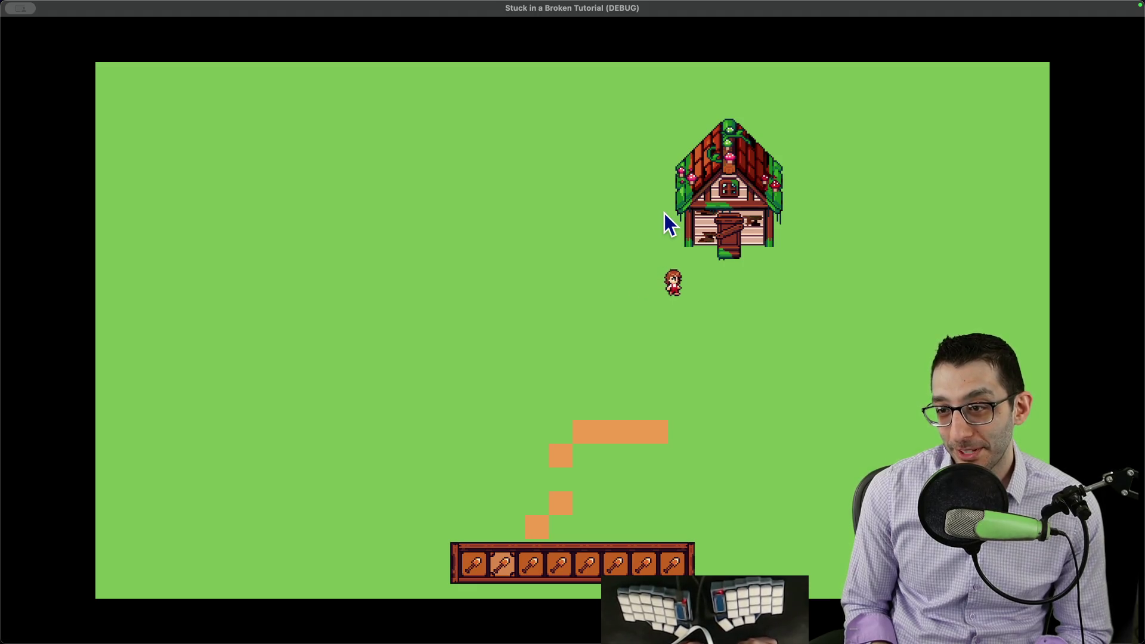
pyautogui.press('space')
pyautogui.press('Right')
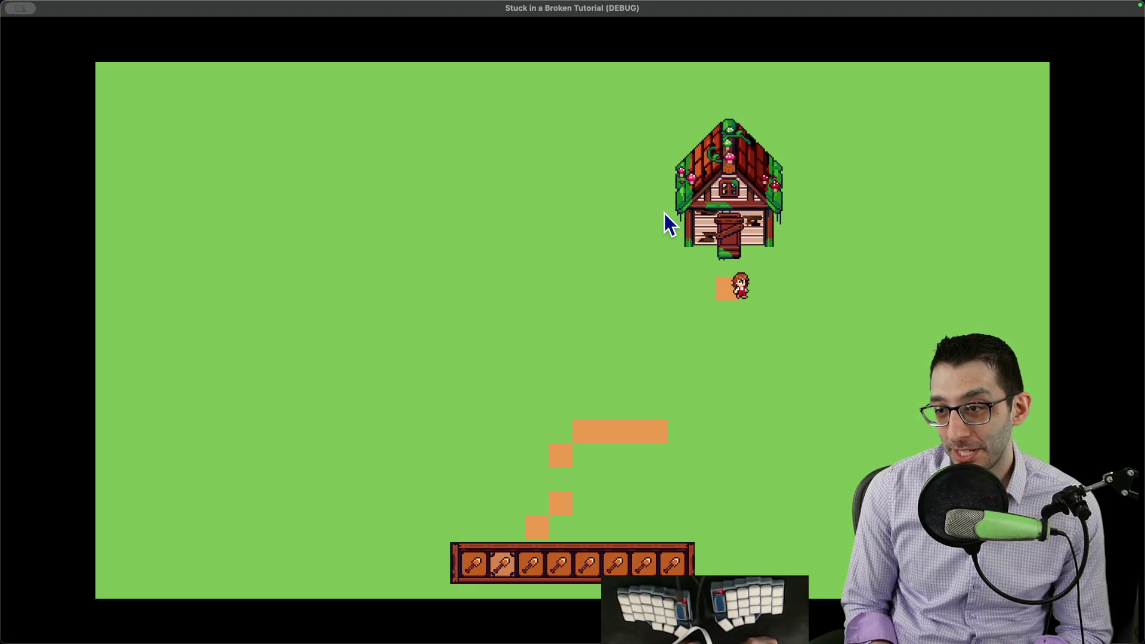
pyautogui.press('space')
pyautogui.press('Right')
pyautogui.press('space')
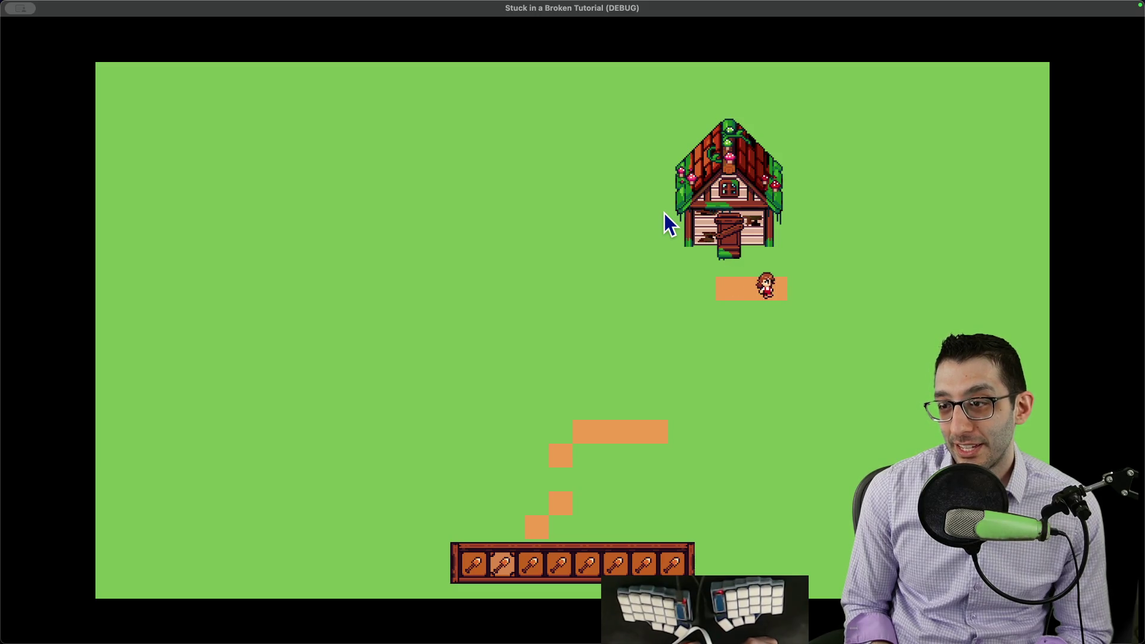
pyautogui.press('Right')
pyautogui.press('space')
pyautogui.press('Left')
pyautogui.press('Left')
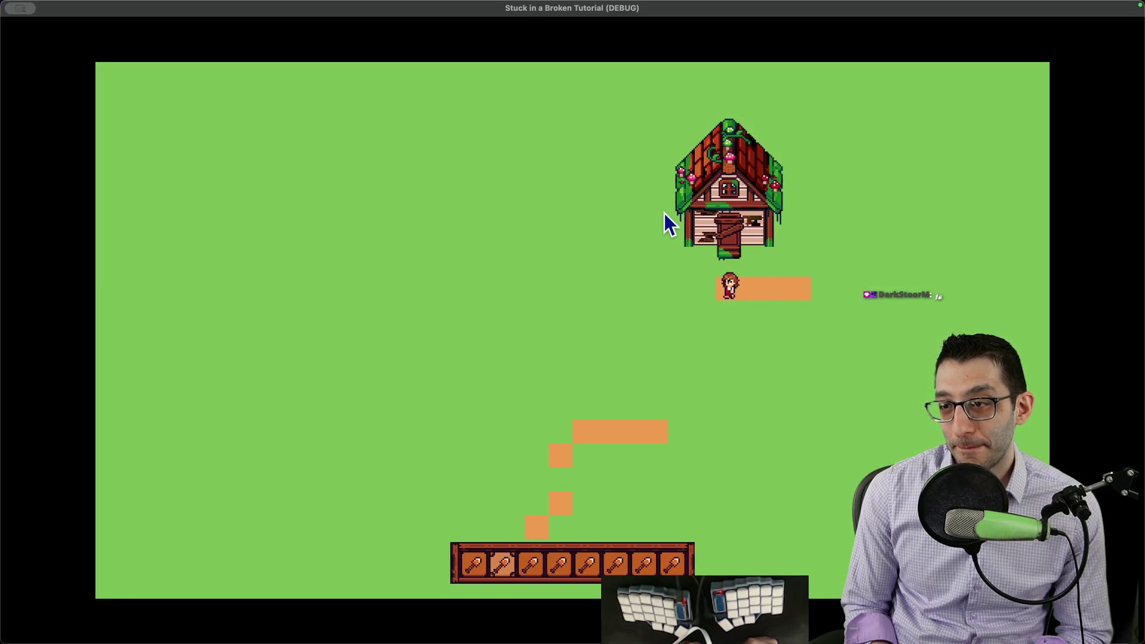
pyautogui.press('Left')
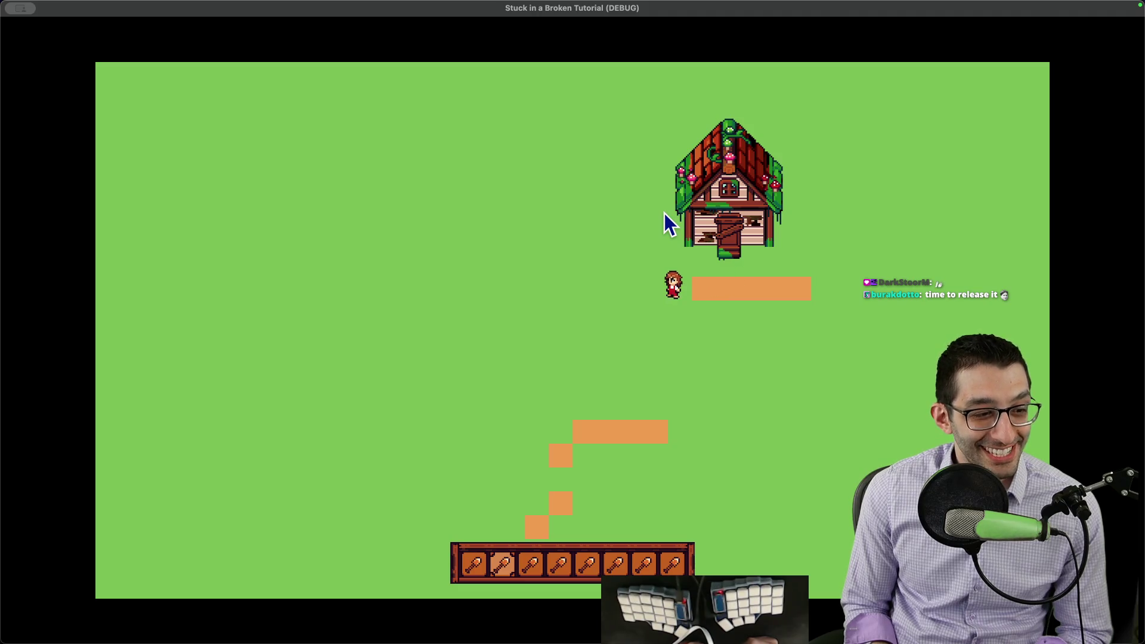
pyautogui.press('space')
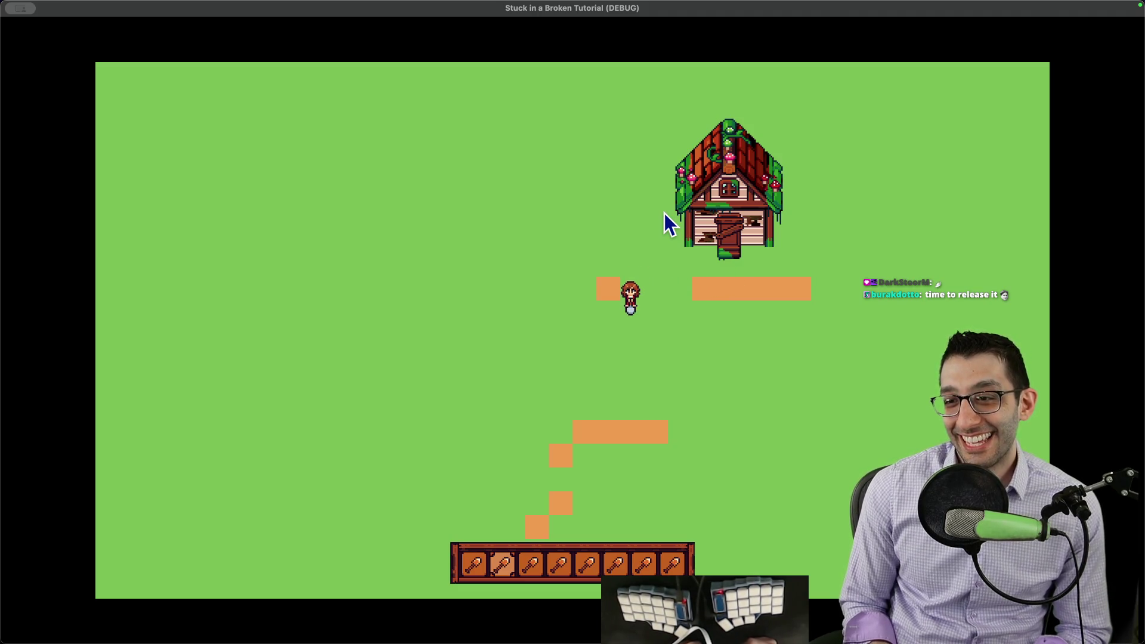
pyautogui.press('Down')
pyautogui.press('space')
pyautogui.press('Right')
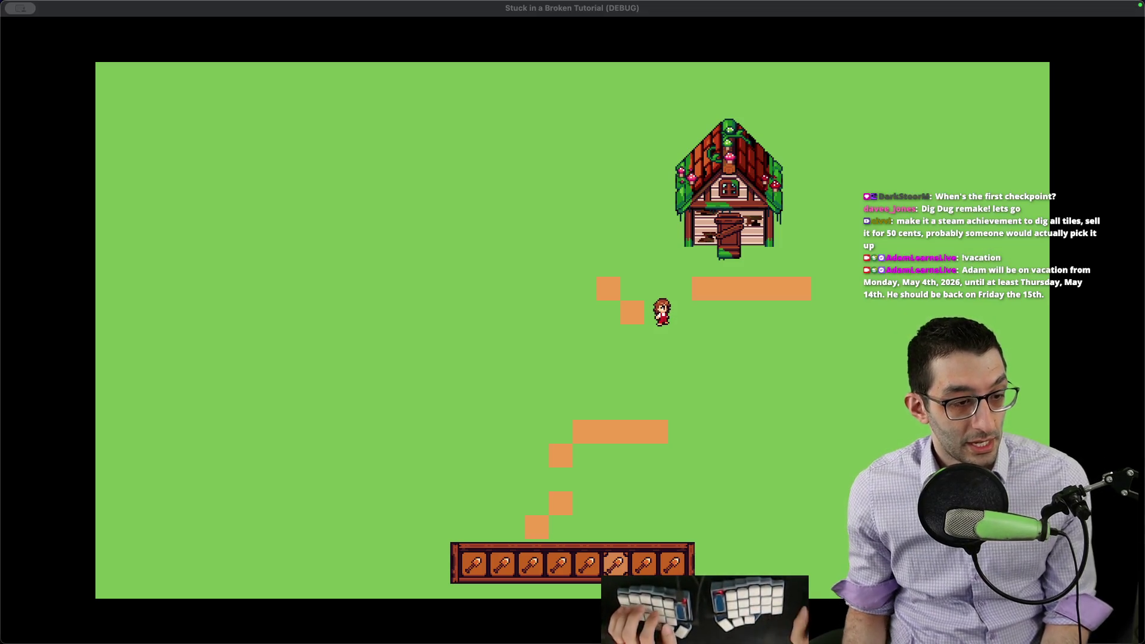
# Delete the time-and-username prefix on line 1 and hide the sidebar for full width
pyautogui.press('super+Tab')
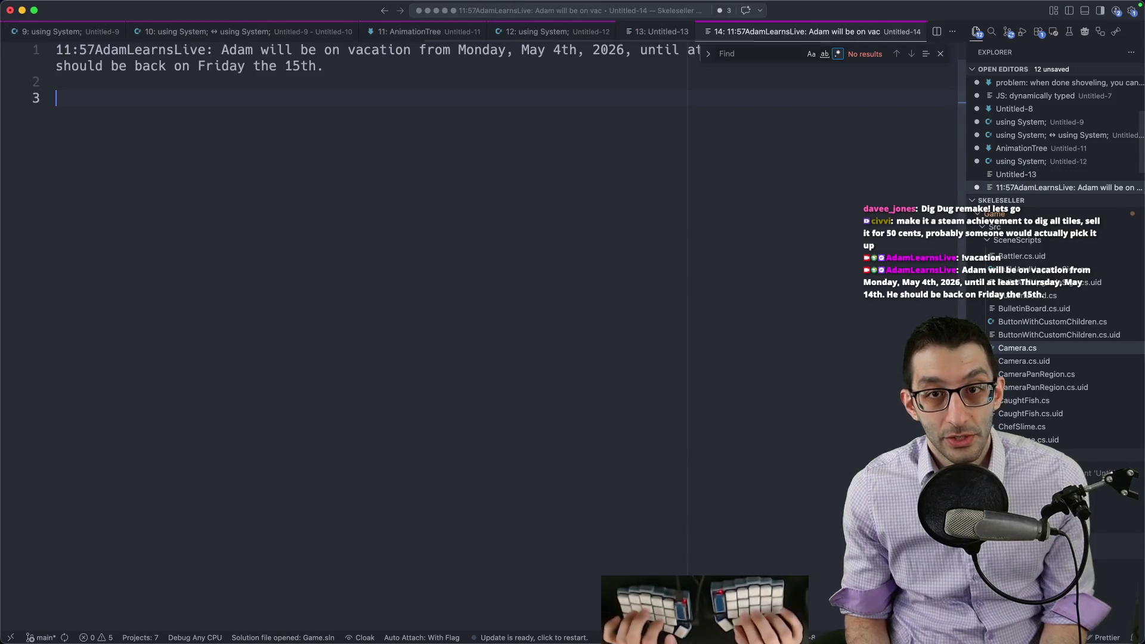
pyautogui.press('super+Up')
pyautogui.hotkey('shift', 'alt', 'Right')
pyautogui.hotkey('shift', 'alt', 'Right')
pyautogui.hotkey('shift', 'alt', 'Right')
pyautogui.press('BackSpace')
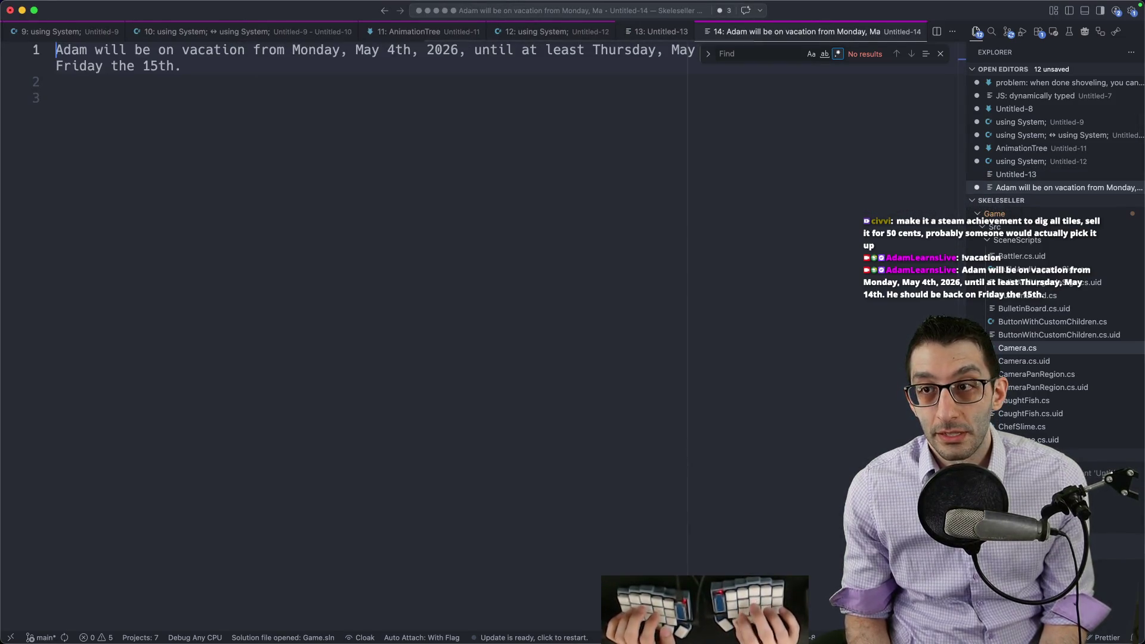
pyautogui.press('Escape')
pyautogui.press('super+b')
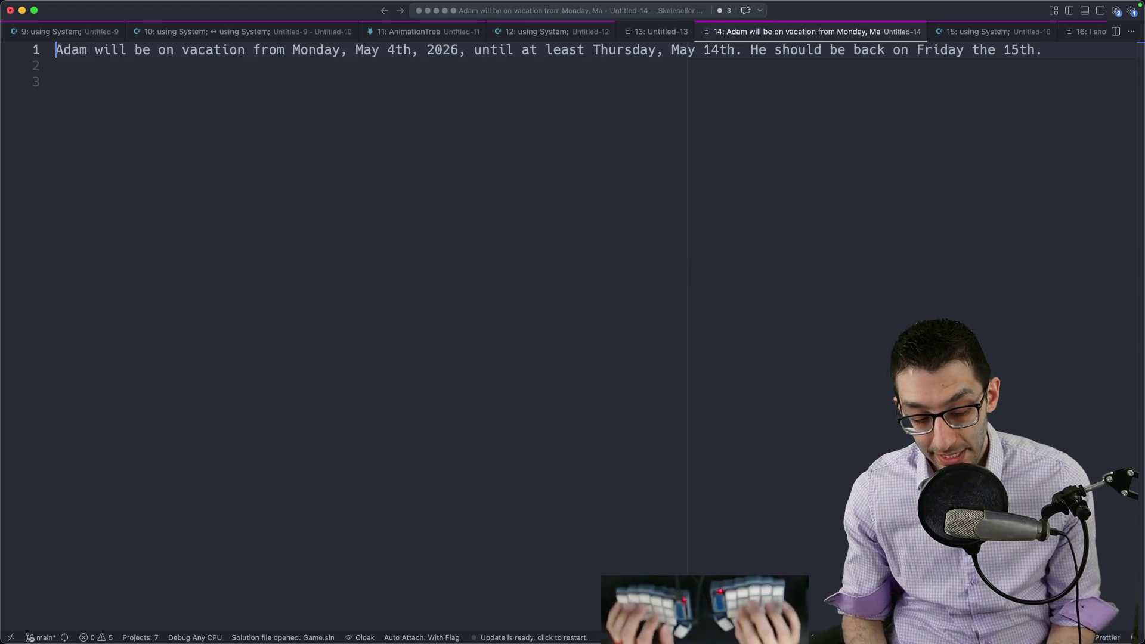
# Check the vacation dates in the Calendar app, then close it
pyautogui.press('super+space')
pyautogui.write('calend')
pyautogui.press('Return')
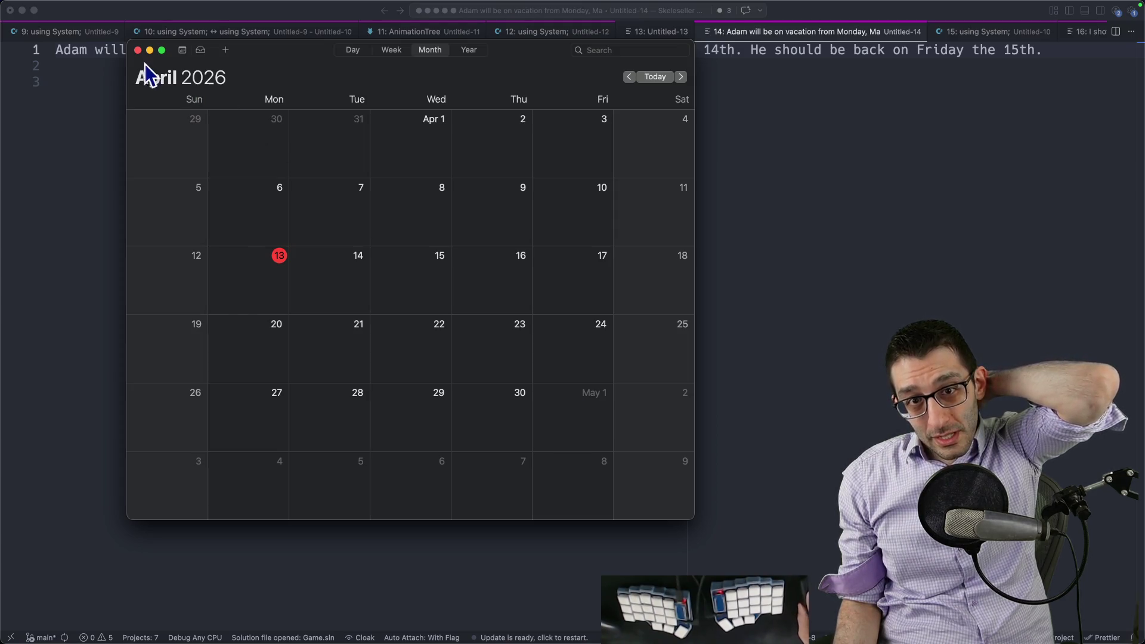
pyautogui.click(137, 50)
# Switch to Chrome, view the Tiny Farm RPG itch.io page, then open the TODO Google Doc
pyautogui.moveTo(647, 606)
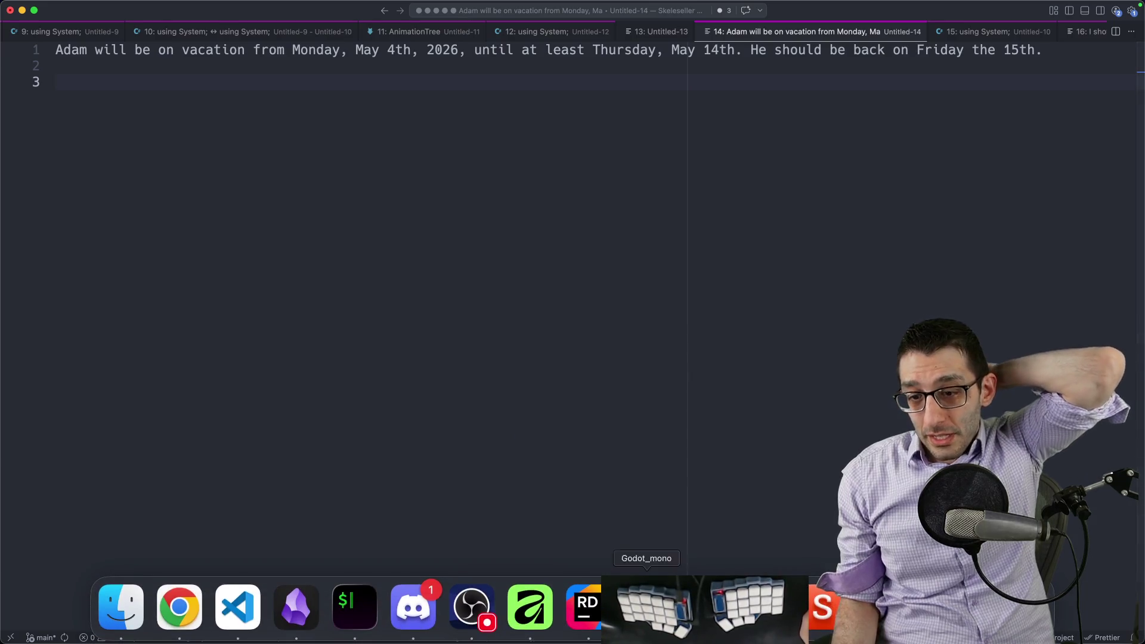
pyautogui.click(179, 608)
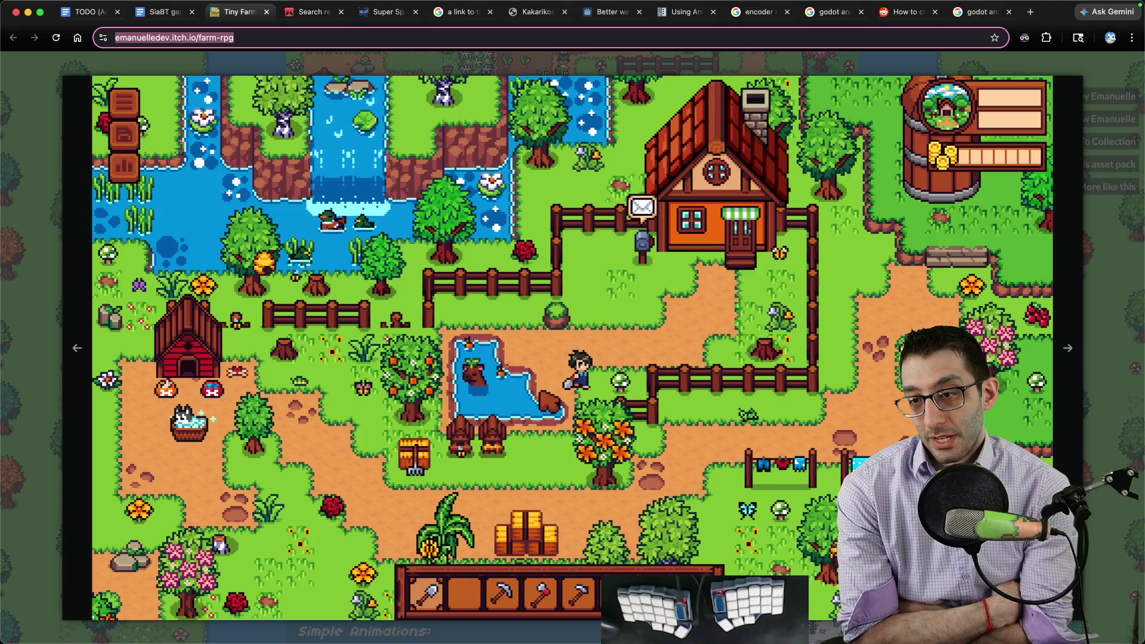
pyautogui.moveTo(273, 8)
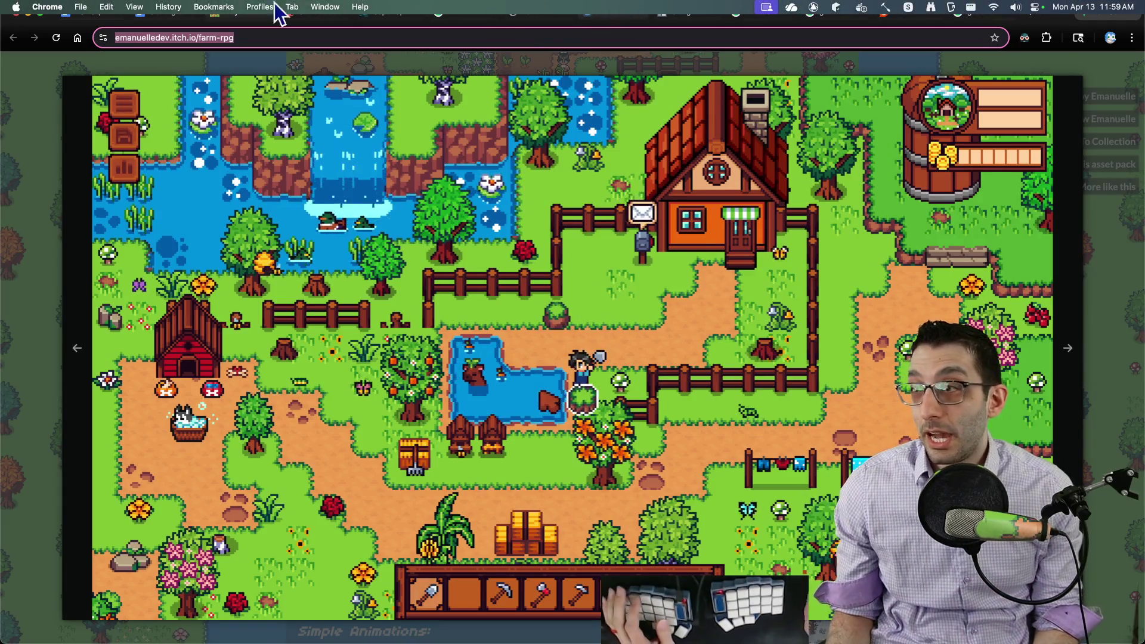
pyautogui.click(80, 12)
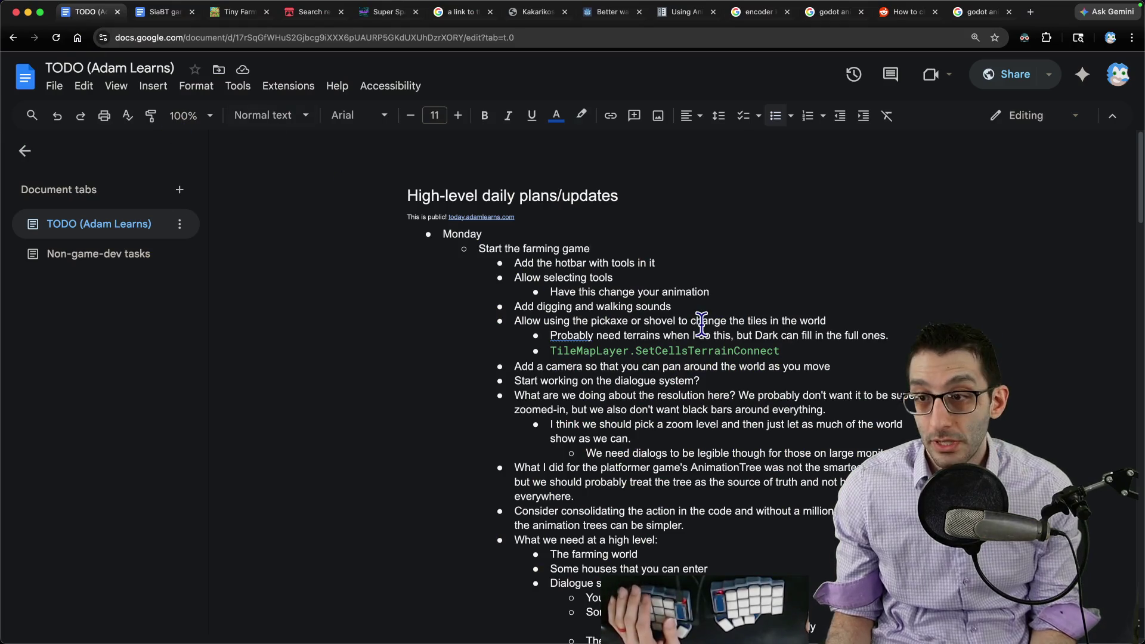
# Add 'Check in' and a shovels-in-the-hotbar bullet above the hotbar task
pyautogui.click(689, 264)
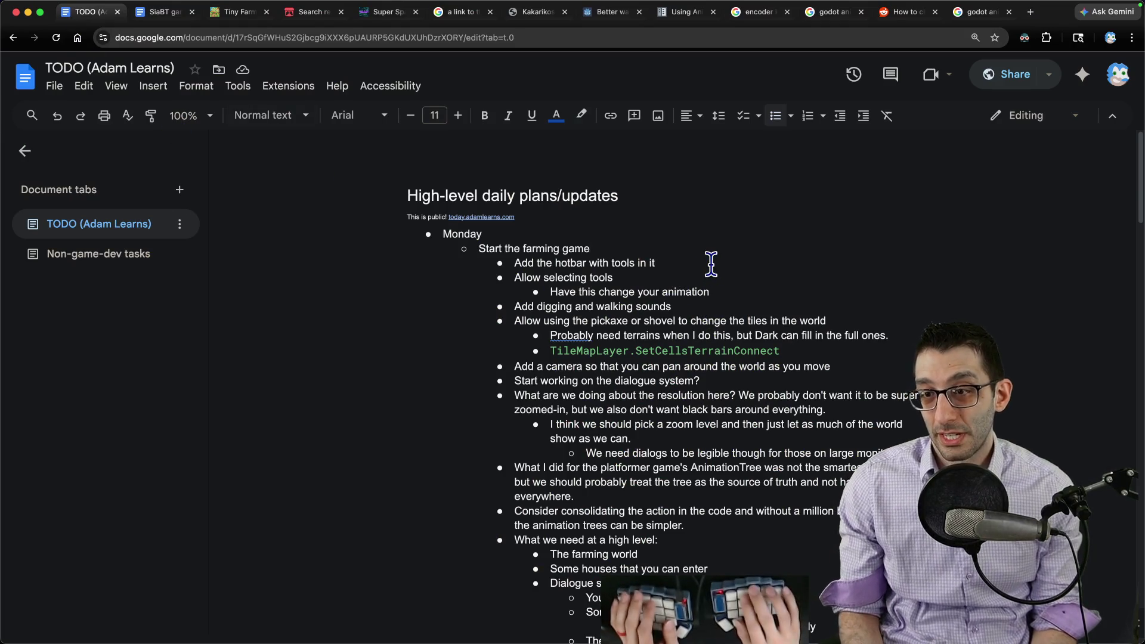
pyautogui.press('super+Left')
pyautogui.press('Return')
pyautogui.press('Up')
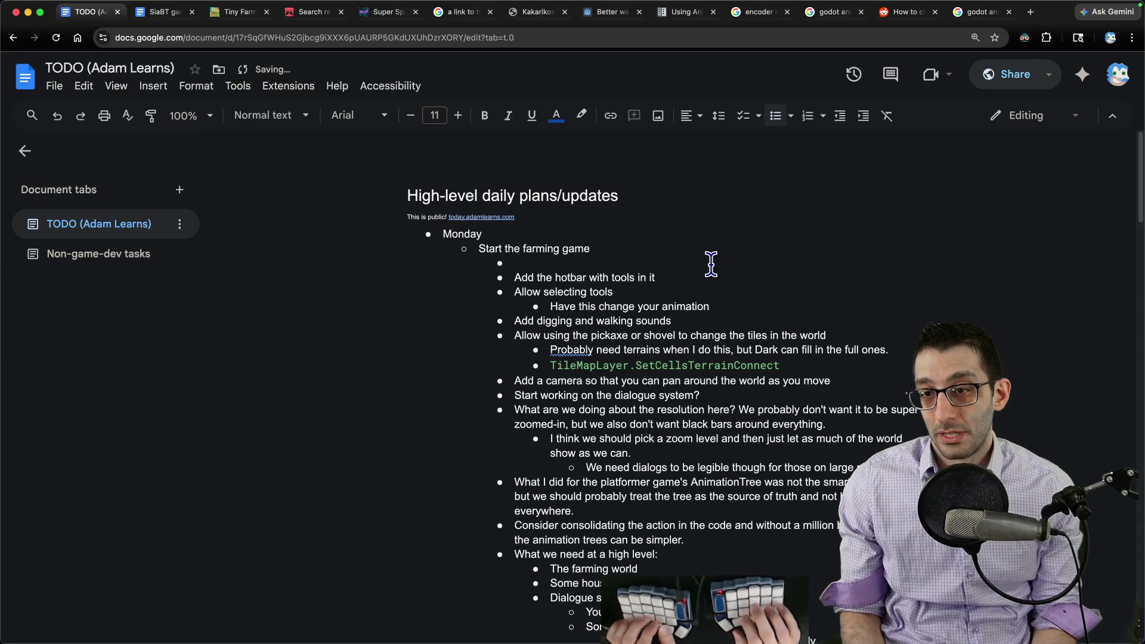
pyautogui.write('Check in')
pyautogui.press('Return')
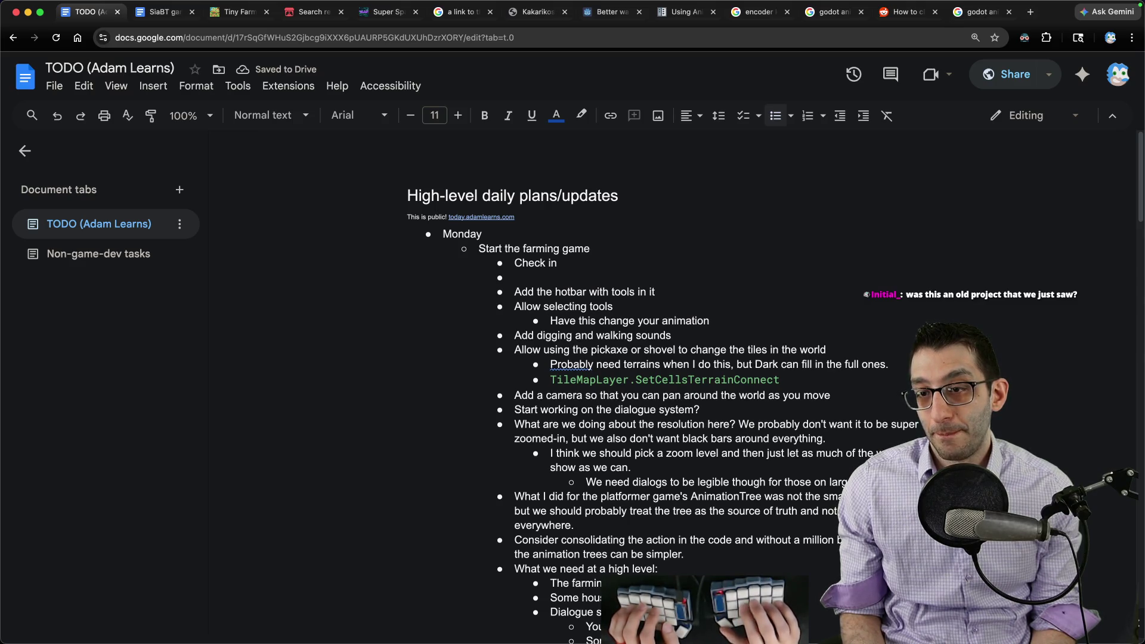
pyautogui.write('Stop filling the hot')
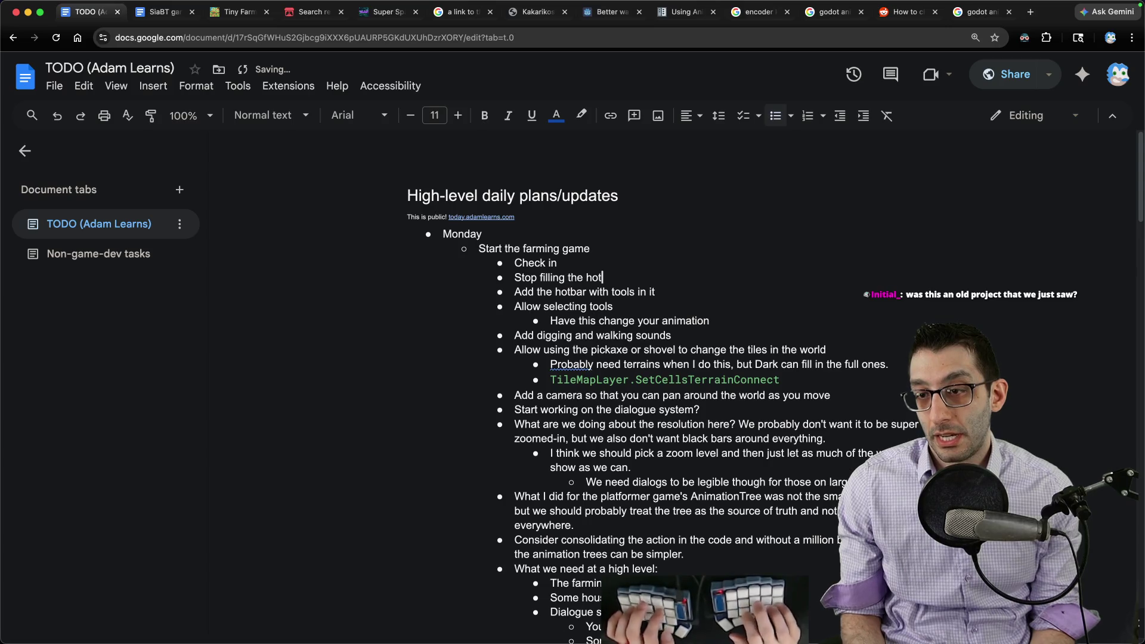
pyautogui.write('ovels')
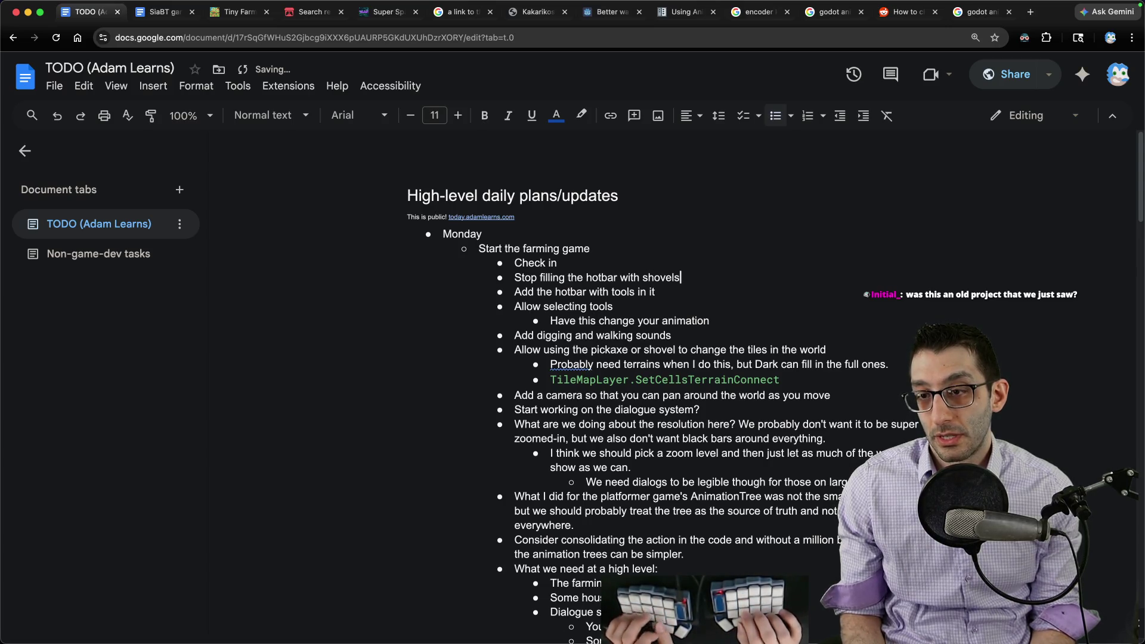
pyautogui.press('Return')
# Add a bullet about having the shovel equipped instead of assuming it, then start a 'Maybe' item
pyautogui.write('Maybe')
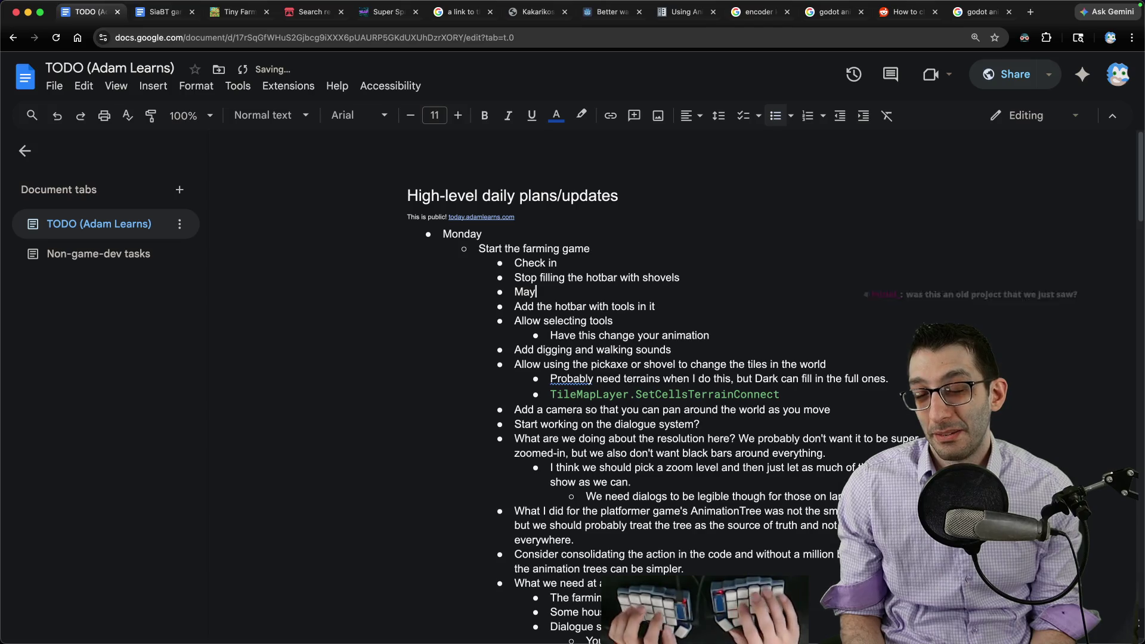
pyautogui.hotkey('alt', 'BackSpace')
pyautogui.hotkey('alt', 'BackSpace')
pyautogui.write('Detect that')
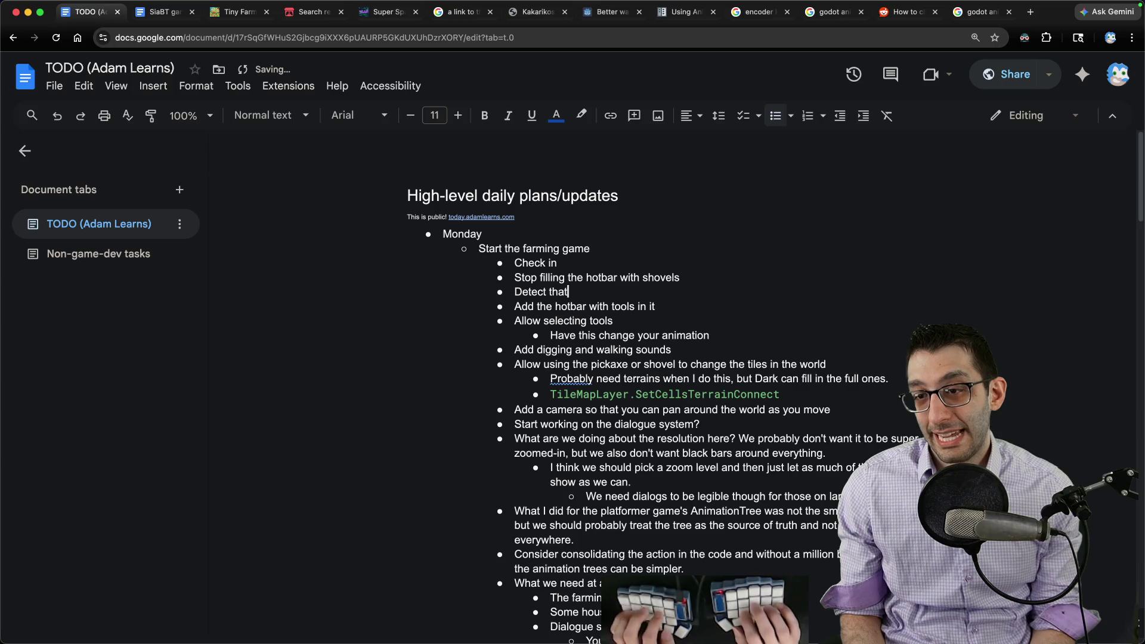
pyautogui.write('we have the shovel equipp')
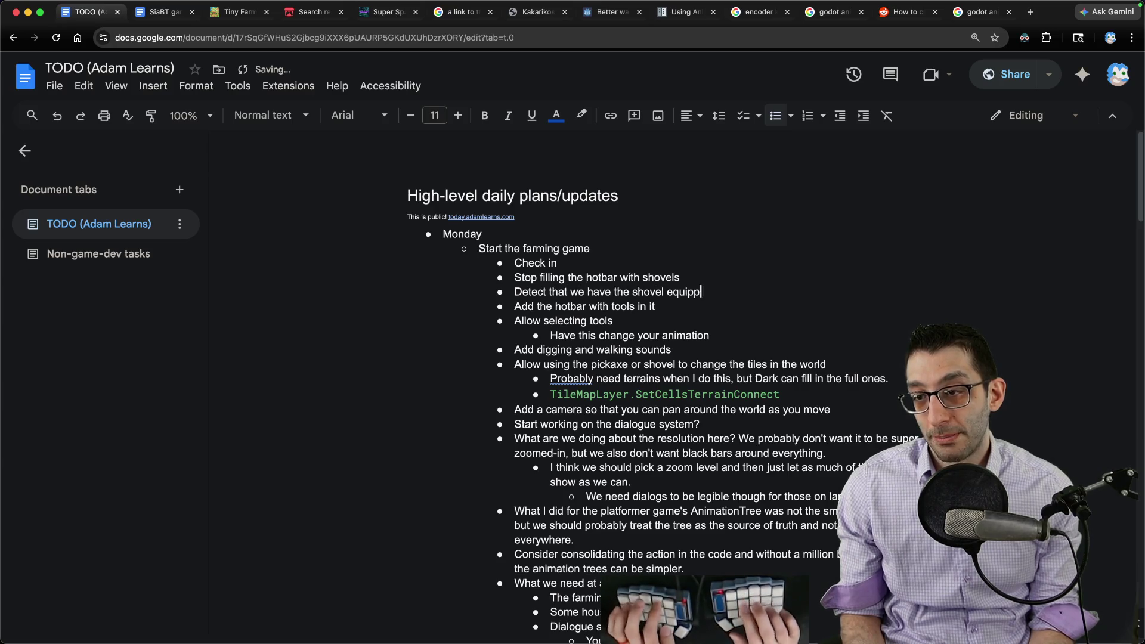
pyautogui.write('ed instead of just assum')
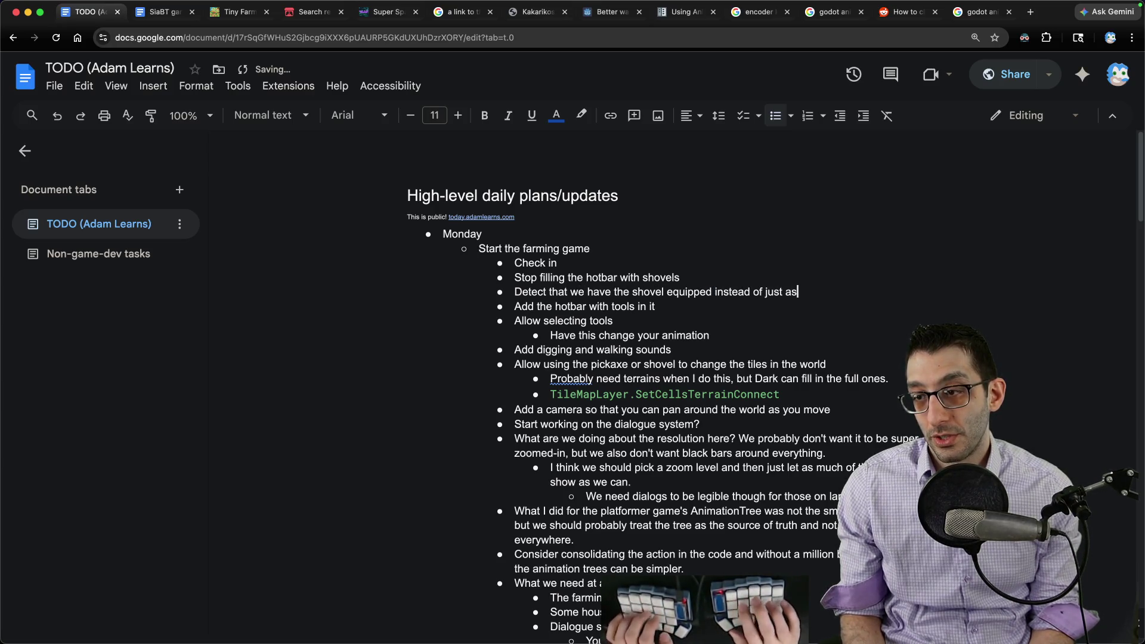
pyautogui.write("ing that it's always ")
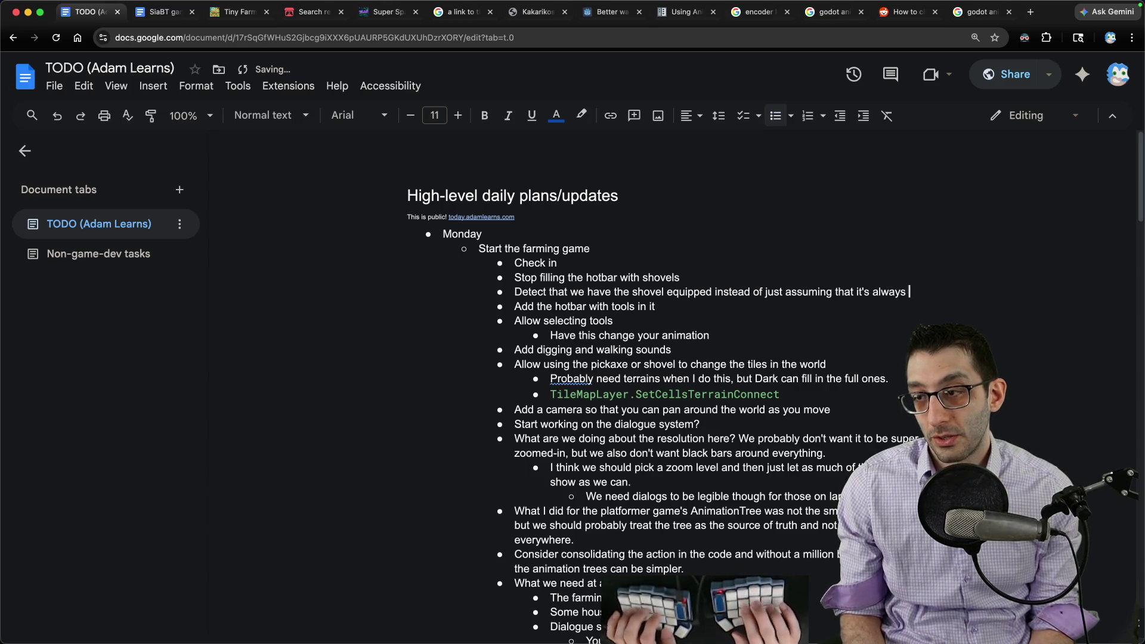
pyautogui.write('equipped')
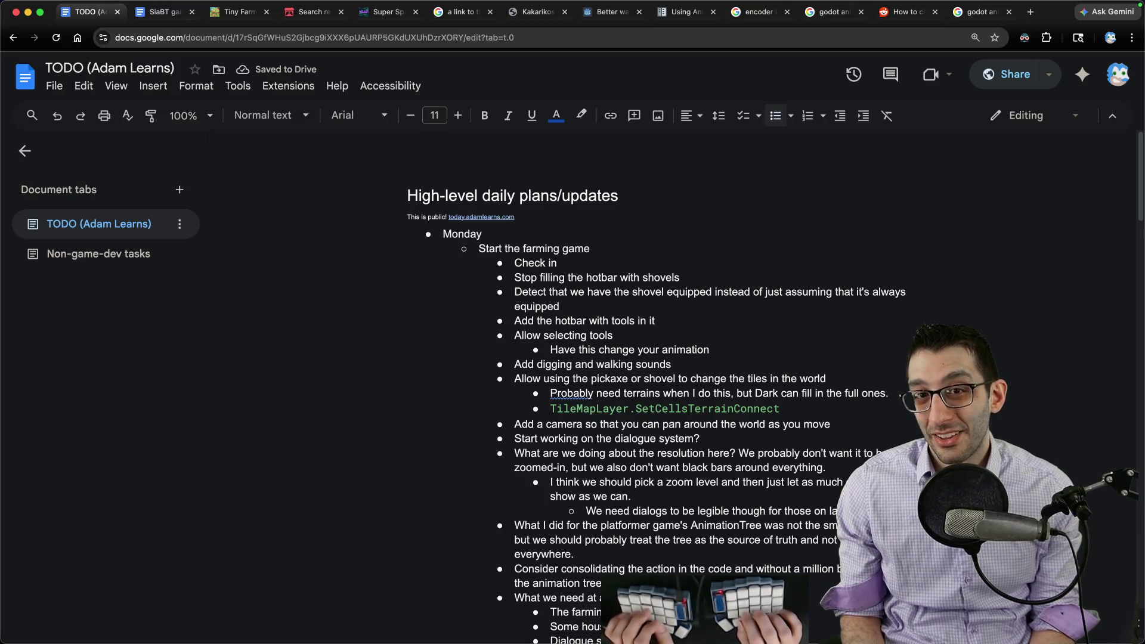
pyautogui.press('Return')
pyautogui.write('Maybe add a watering can?')
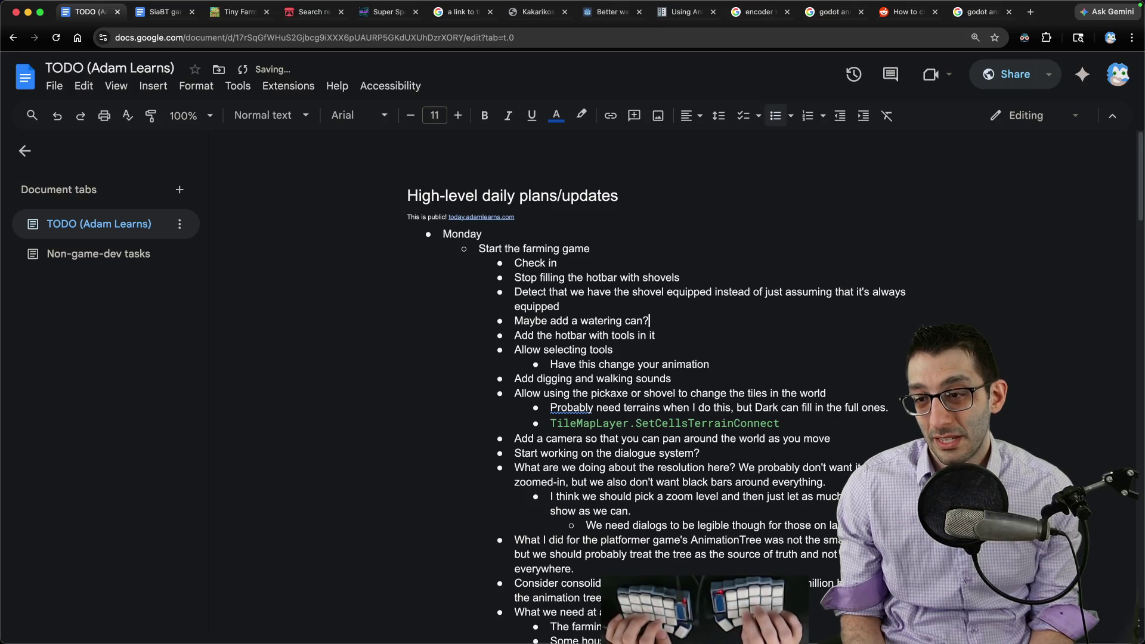
# Delete the finished 'Add the hotbar' and 'Allow selecting tools' bullets
pyautogui.press('Down')
pyautogui.press('End')
pyautogui.hotkey('shift', 'Home')
pyautogui.press('BackSpace')
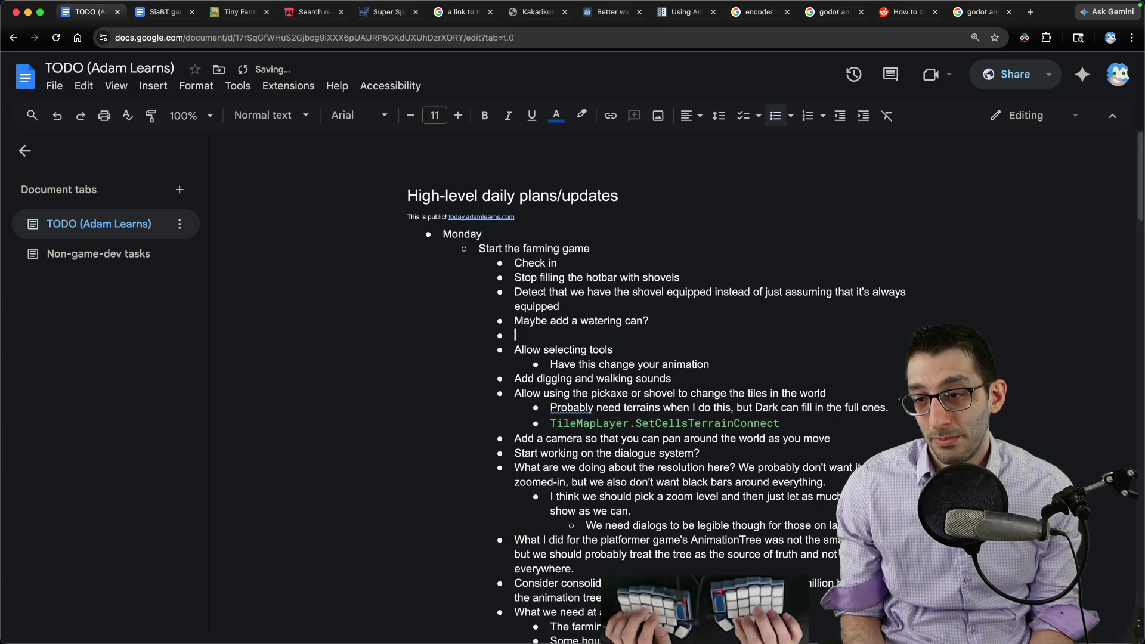
pyautogui.press('BackSpace')
pyautogui.press('BackSpace')
pyautogui.press('Home')
pyautogui.hotkey('shift', 'Down')
pyautogui.hotkey('shift', 'End')
pyautogui.press('BackSpace')
pyautogui.press('BackSpace')
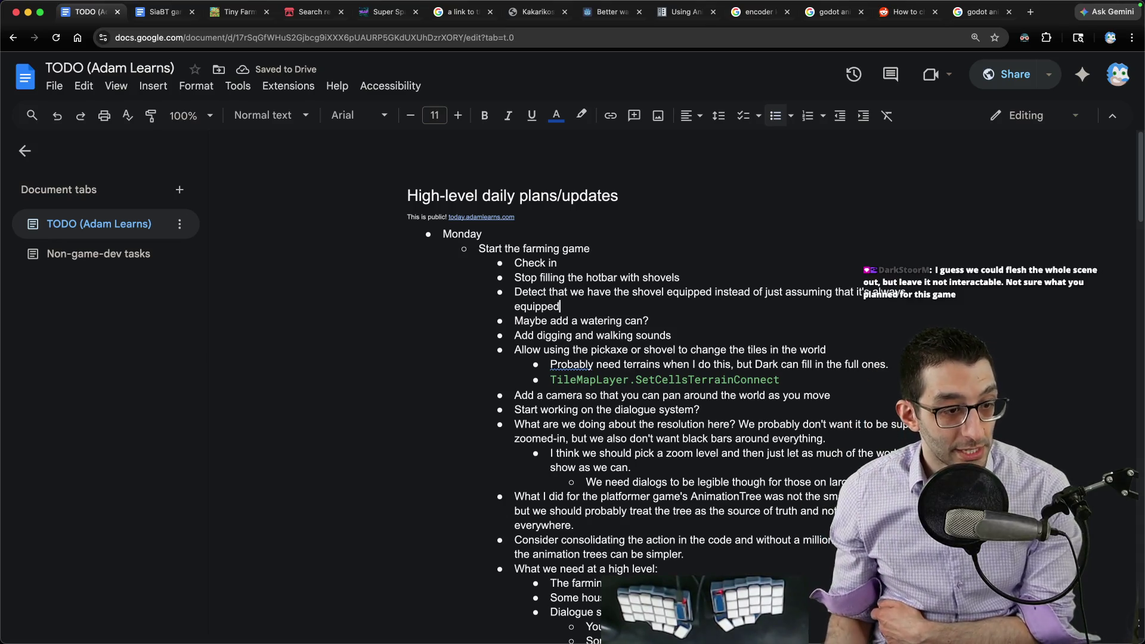
# Walk the character left and upward in the running game, tilling three more dirt tiles
pyautogui.moveTo(821, 632)
pyautogui.click(706, 606)
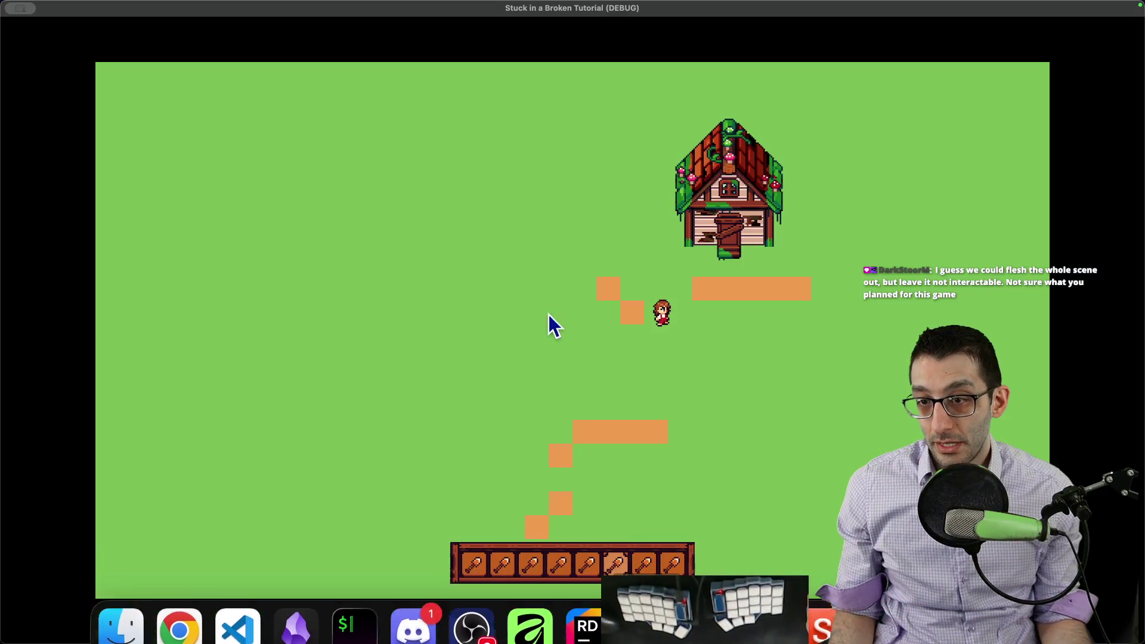
pyautogui.press('a')
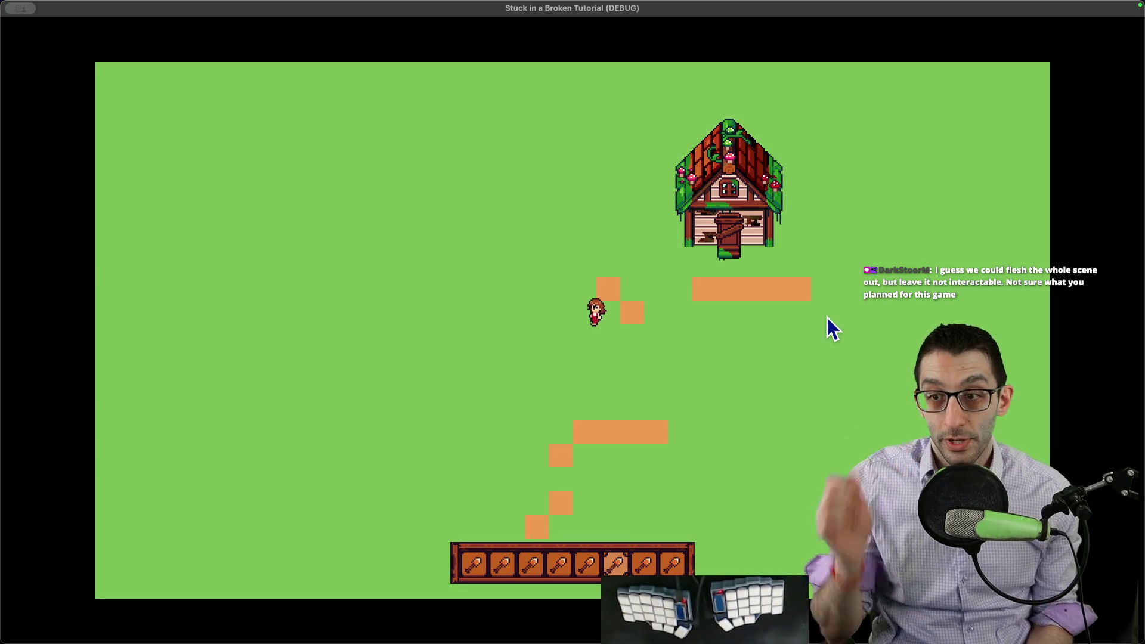
pyautogui.click(834, 330)
pyautogui.press('w')
pyautogui.press('w')
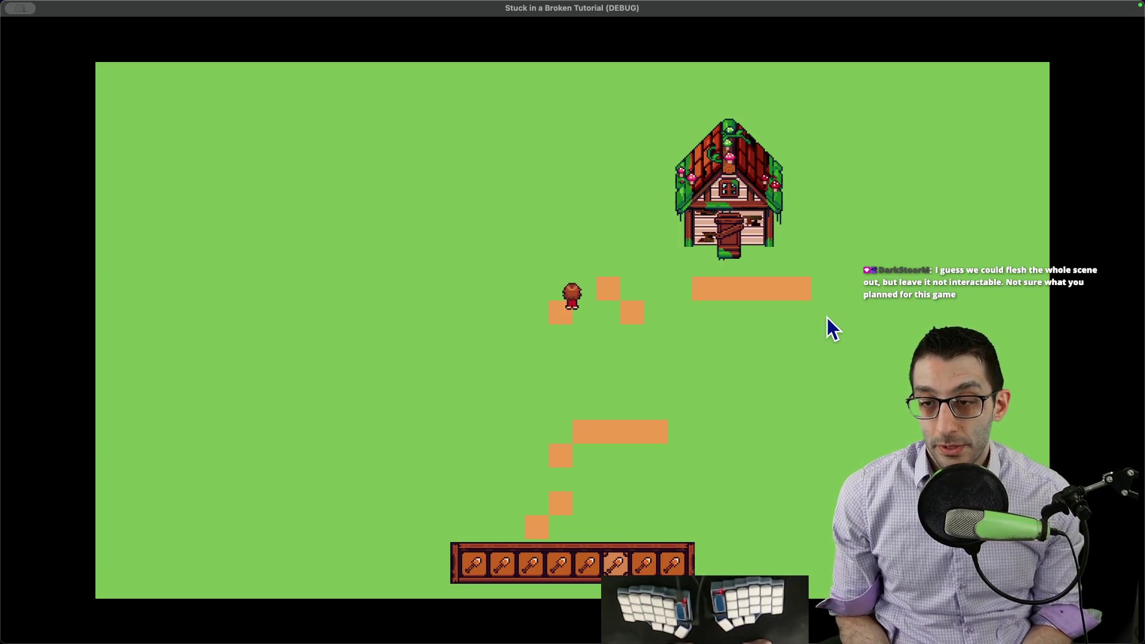
pyautogui.click(834, 330)
pyautogui.press('w')
pyautogui.click(516, 277)
# Quit the game from its pause menu and return to the TODO document in Chrome
pyautogui.press('Escape')
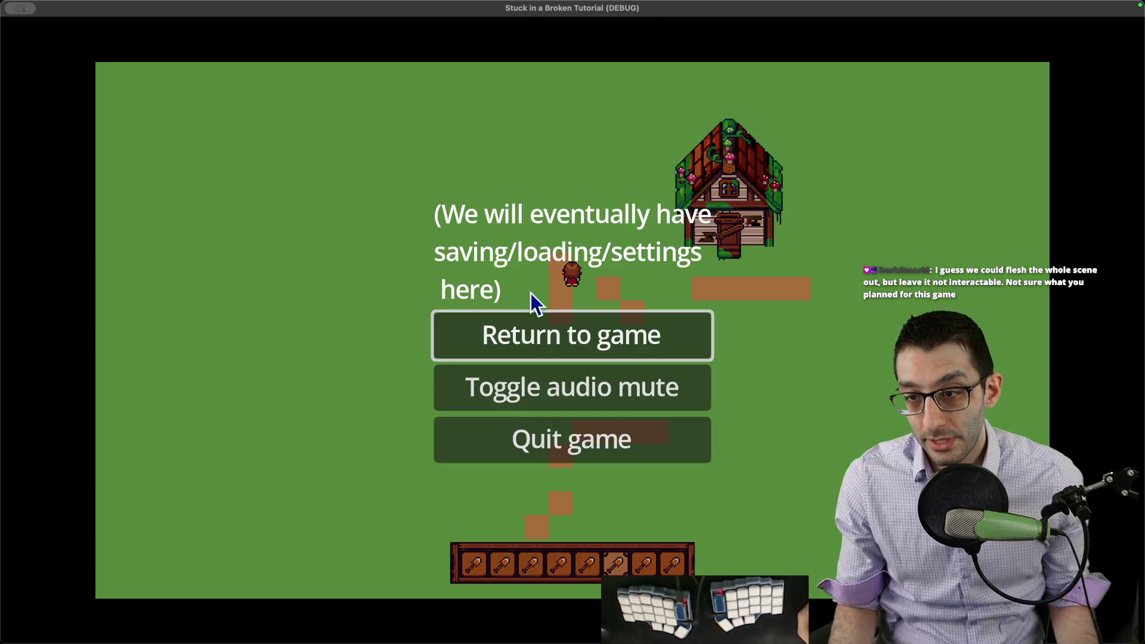
pyautogui.click(558, 429)
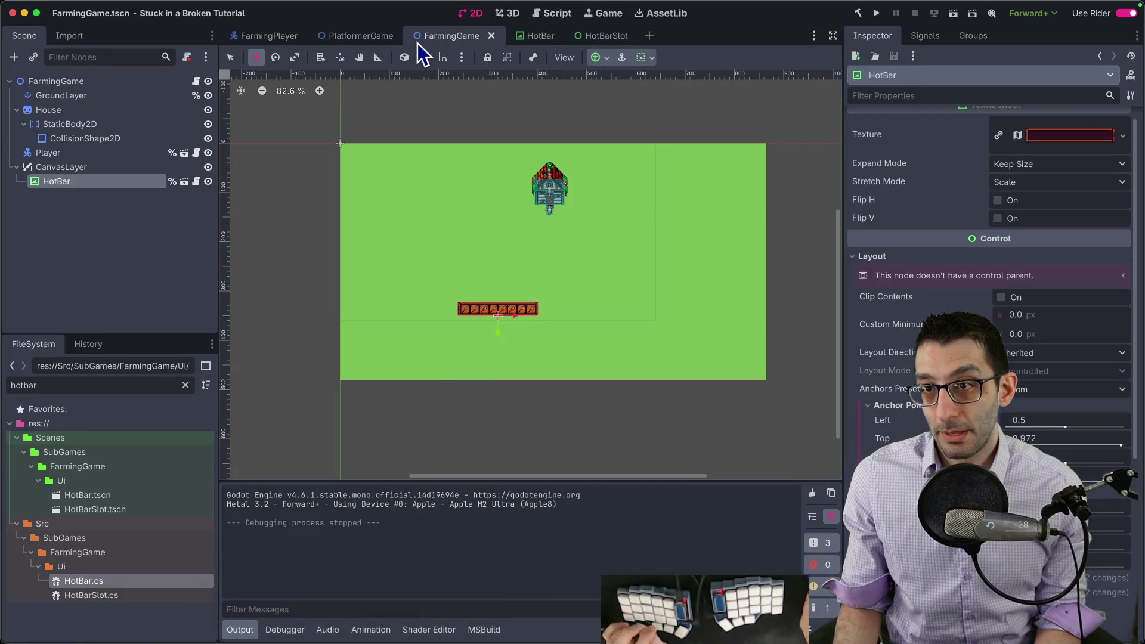
pyautogui.hotkey('shift', 'alt', 'o')
pyautogui.press('Escape')
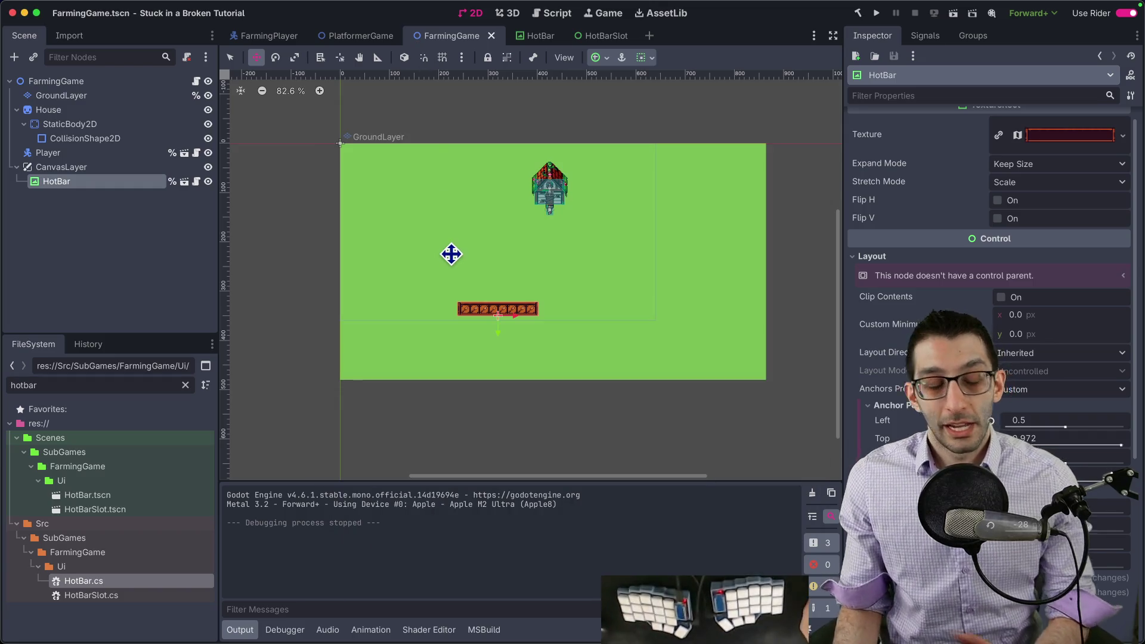
pyautogui.press('super+Tab')
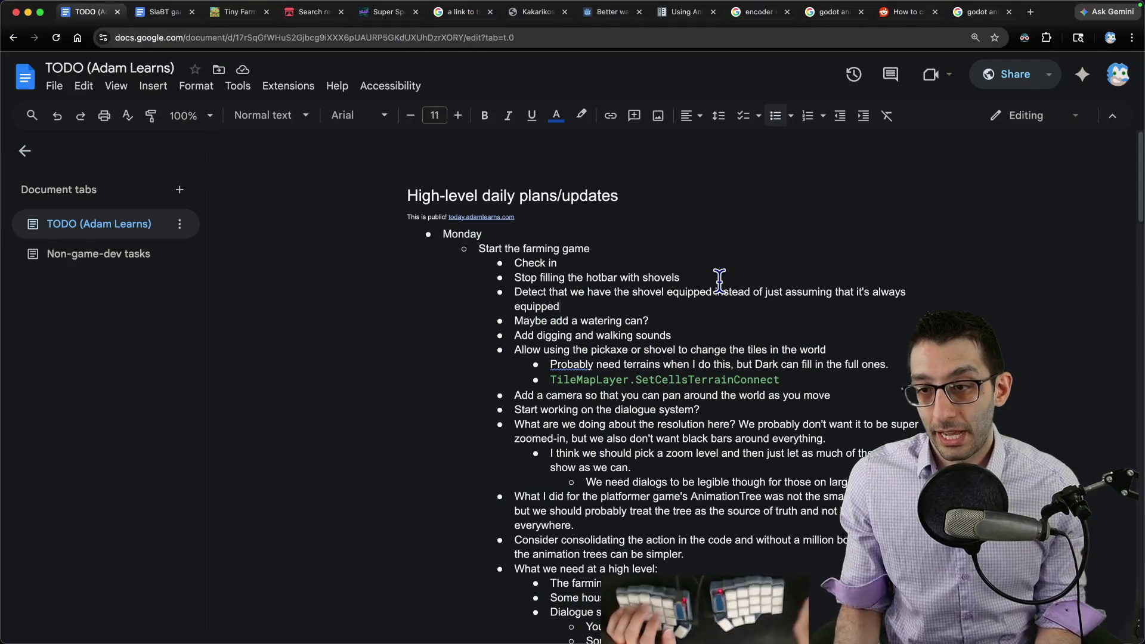
# Add the bullet 'Add in the ability to show the game from the very beginning' just below Check in
pyautogui.press('Up')
pyautogui.press('Return')
pyautogui.write('Add in the ability to show t')
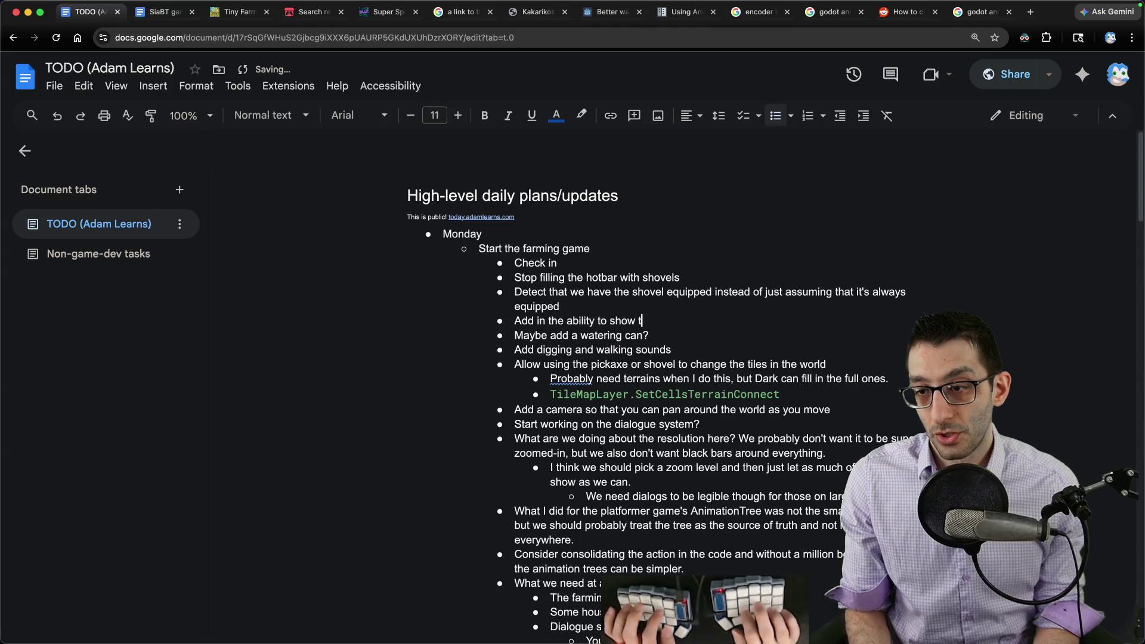
pyautogui.write('he game from the very beginni')
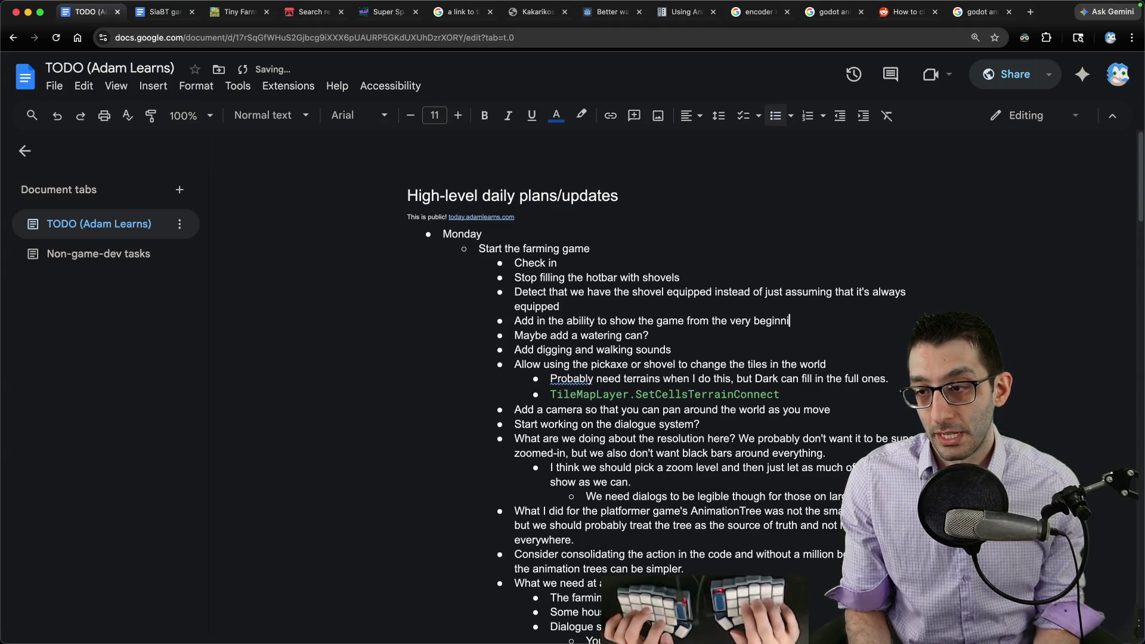
pyautogui.write('ng')
pyautogui.press('super+shift+Left')
pyautogui.hotkey('ctrl', 'shift', 'Up')
pyautogui.hotkey('ctrl', 'shift', 'Up')
pyautogui.hotkey('ctrl', 'shift', 'Up')
pyautogui.hotkey('ctrl', 'shift', 'Down')
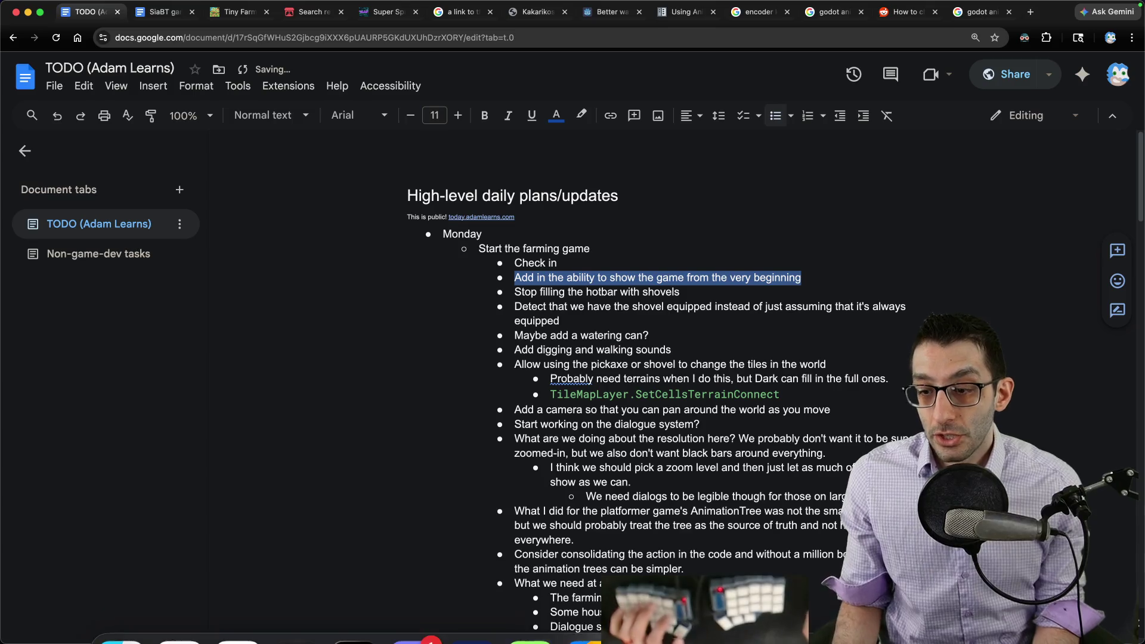
# In Godot, Quick Open the TitleScreen.tscn scene by searching 'title'
pyautogui.click(686, 628)
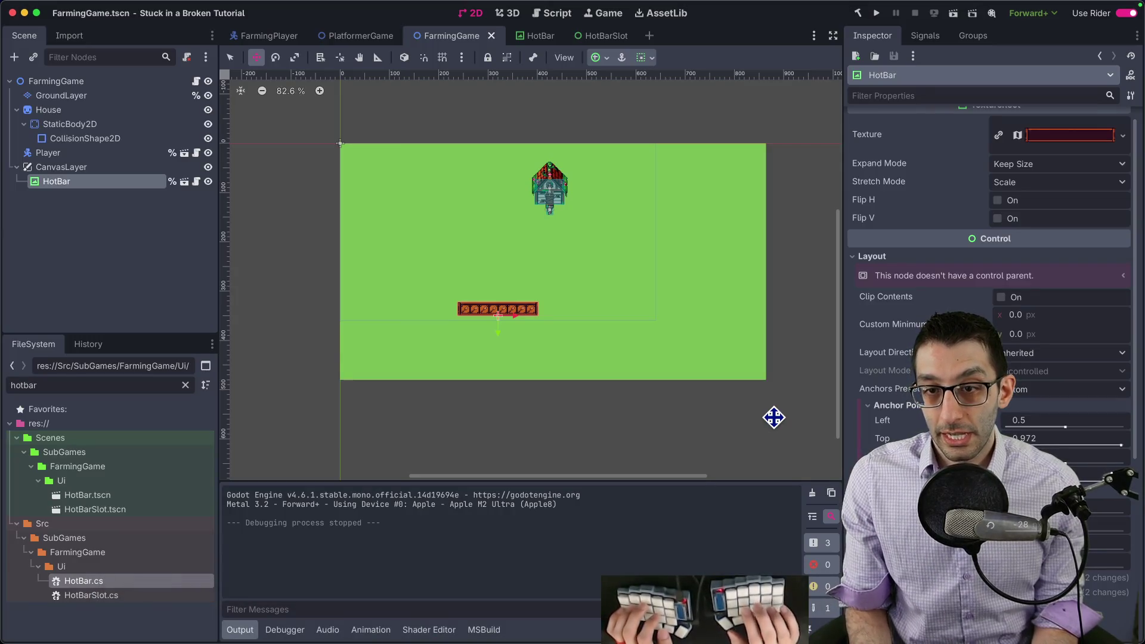
pyautogui.press('super+shift+o')
pyautogui.write('title')
pyautogui.press('Return')
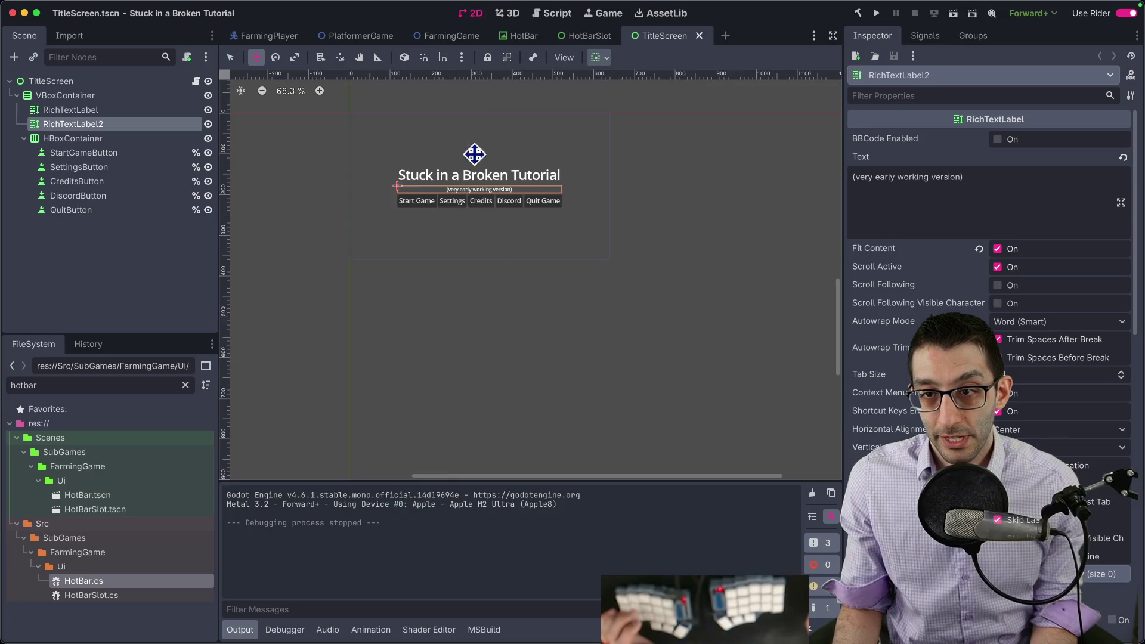